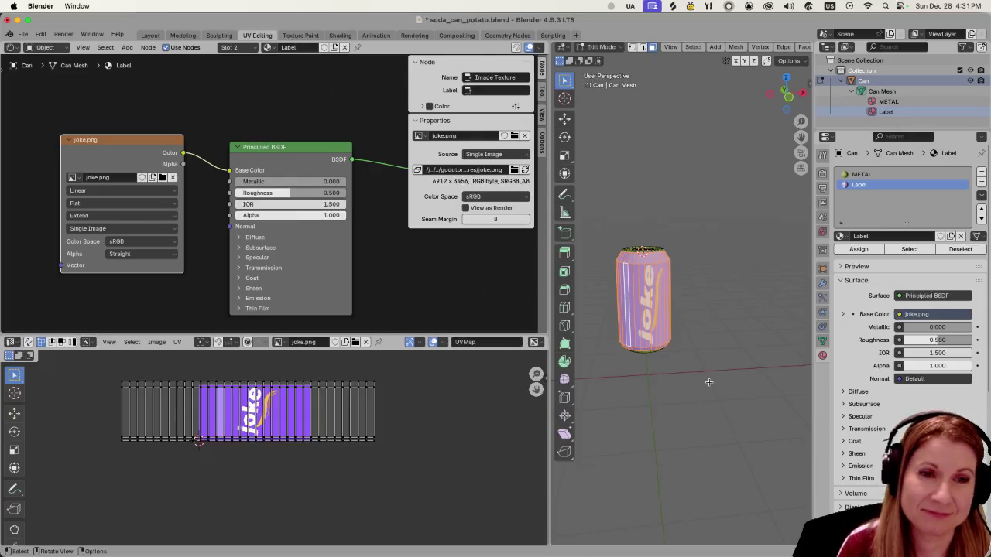
Widen the view, turn the can's joke label to face front, and deselect all faces with Alt+A.
scroll(707, 371, up, 2)
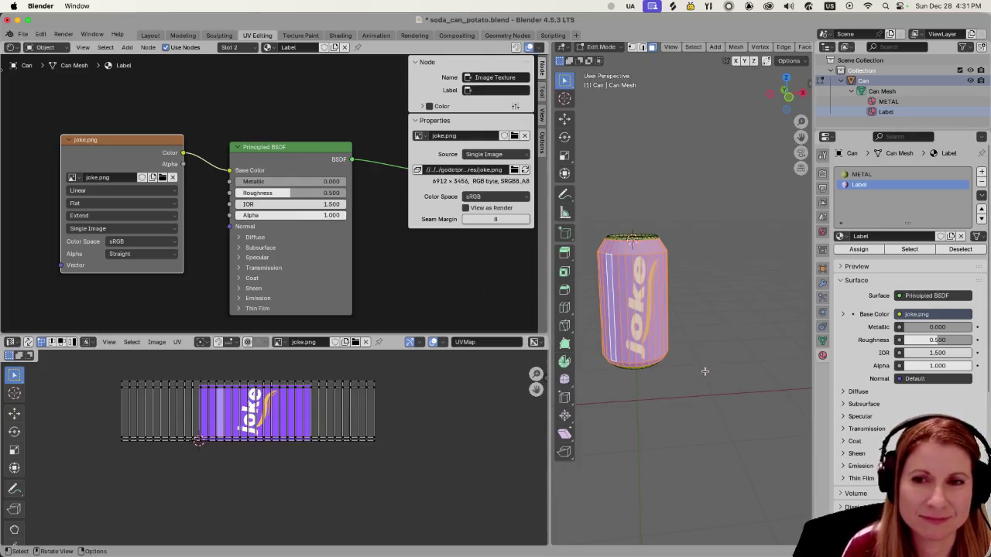
middle_click(704, 243)
mouse_move(704, 243)
mouse_down()
mouse_move(714, 225)
mouse_move(668, 312)
mouse_up()
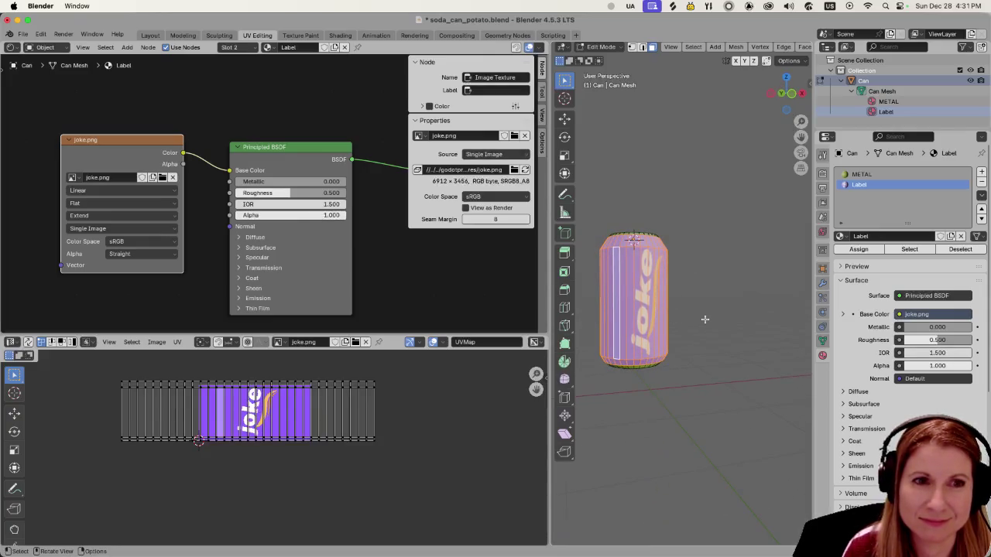
scroll(705, 319, down, 3)
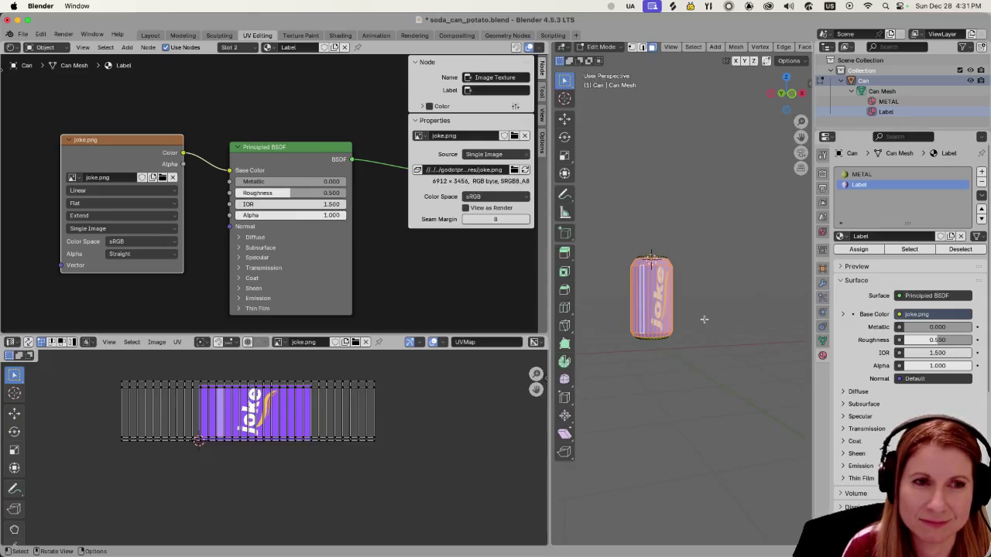
scroll(705, 319, up, 3)
drag(549, 321, 479, 321)
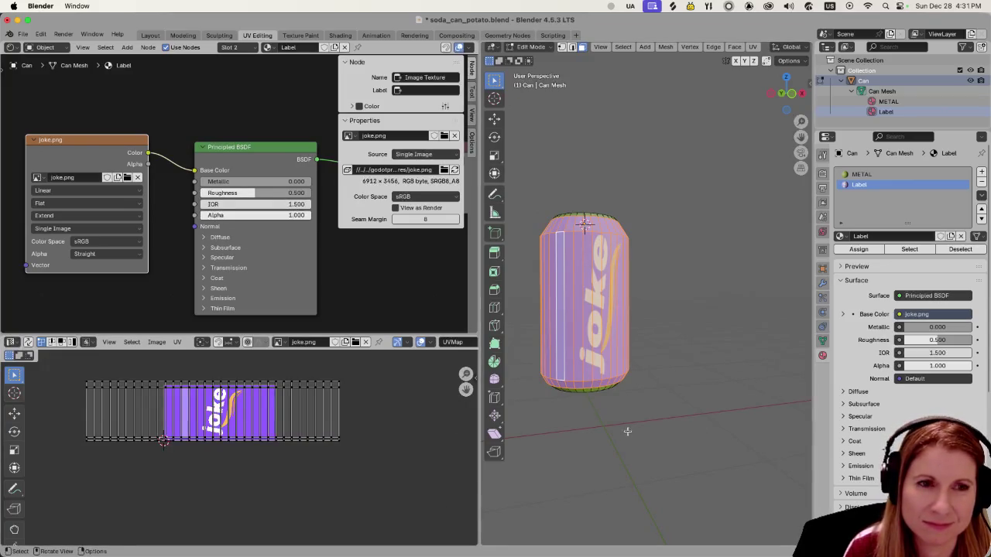
mouse_move(644, 404)
mouse_down()
mouse_move(686, 412)
mouse_move(645, 417)
mouse_move(657, 400)
mouse_move(686, 409)
mouse_up()
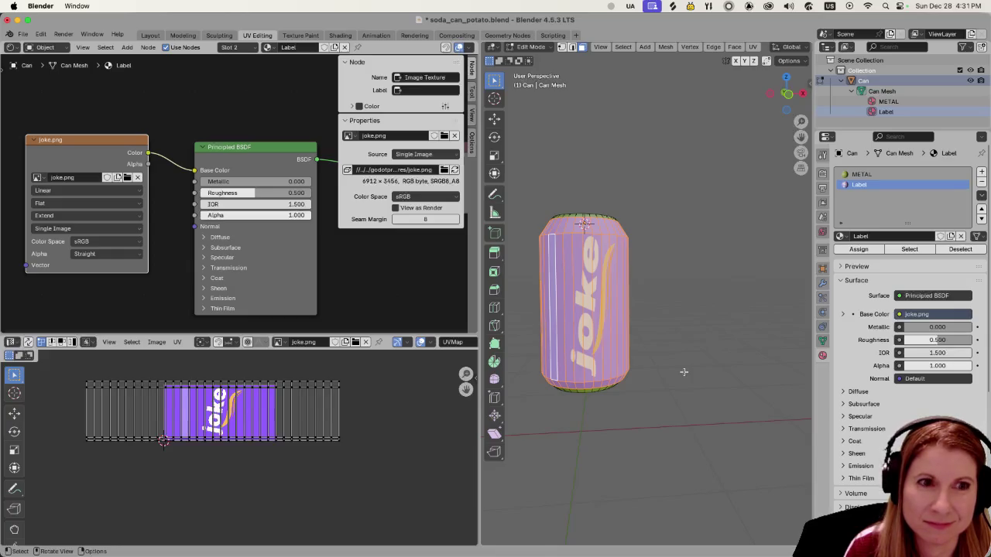
key(alt+a)
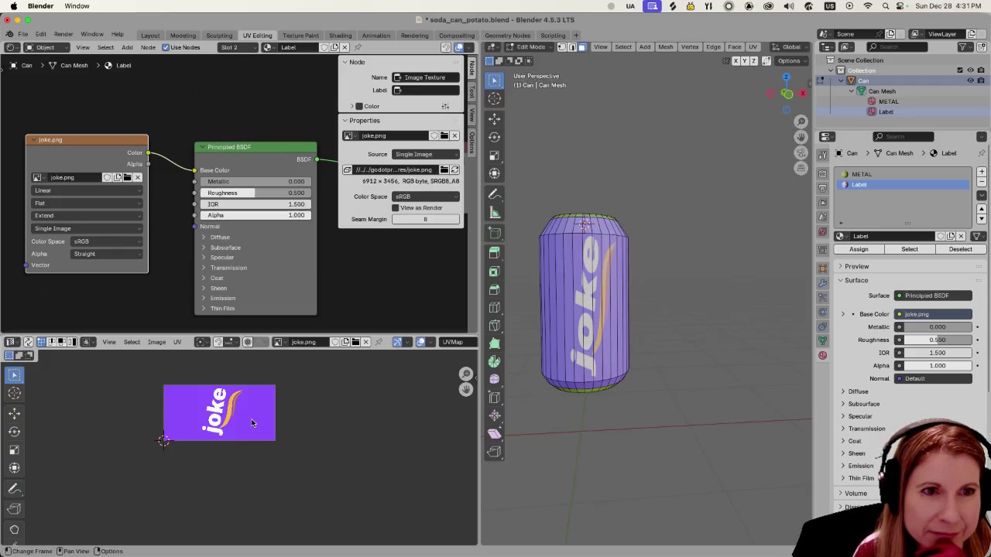
mouse_move(695, 279)
mouse_down()
mouse_move(694, 328)
mouse_move(696, 238)
mouse_move(746, 284)
mouse_move(728, 322)
mouse_move(695, 328)
mouse_move(650, 294)
mouse_up()
scroll(651, 294, up, 3)
scroll(650, 294, down, 3)
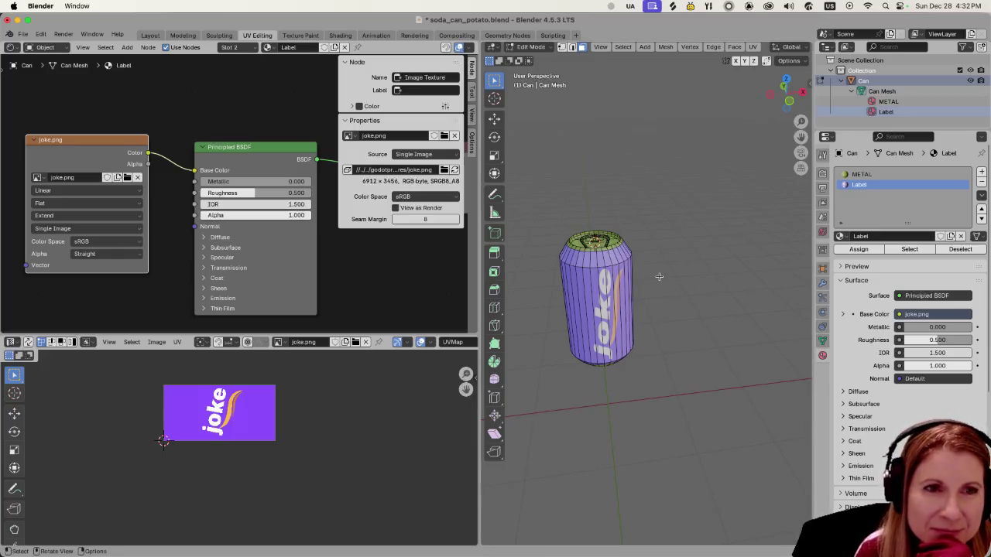
scroll(662, 281, right, 5)
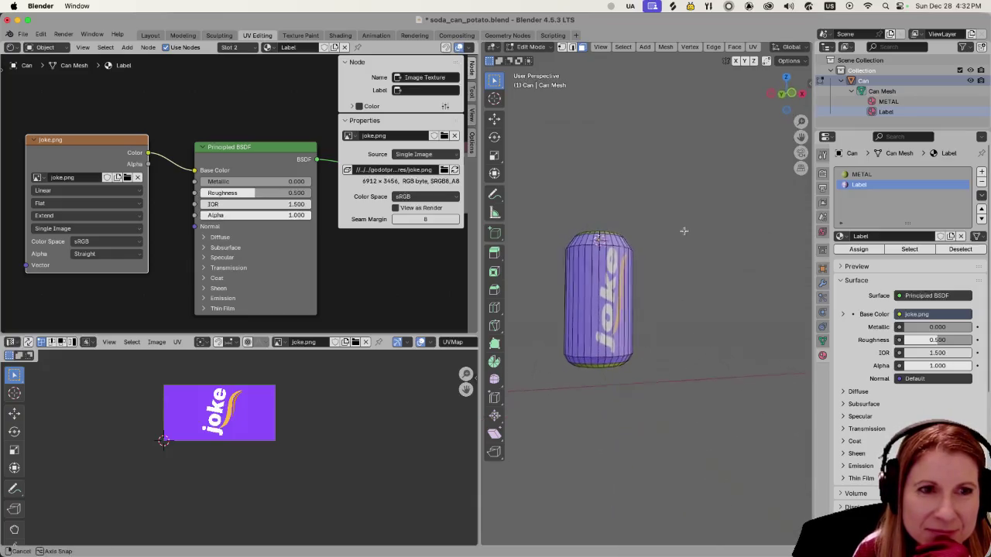
scroll(666, 285, left, 5)
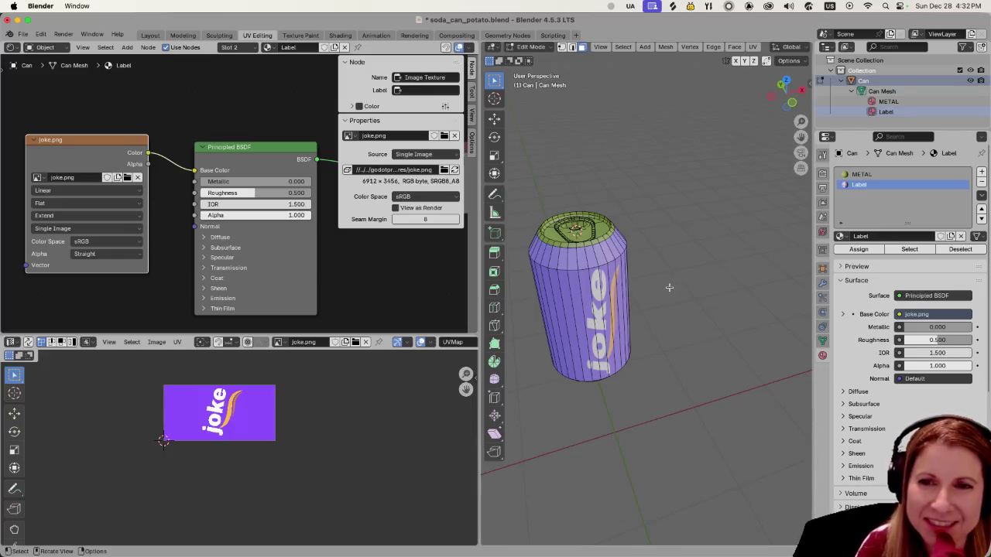
drag(669, 281, 685, 253)
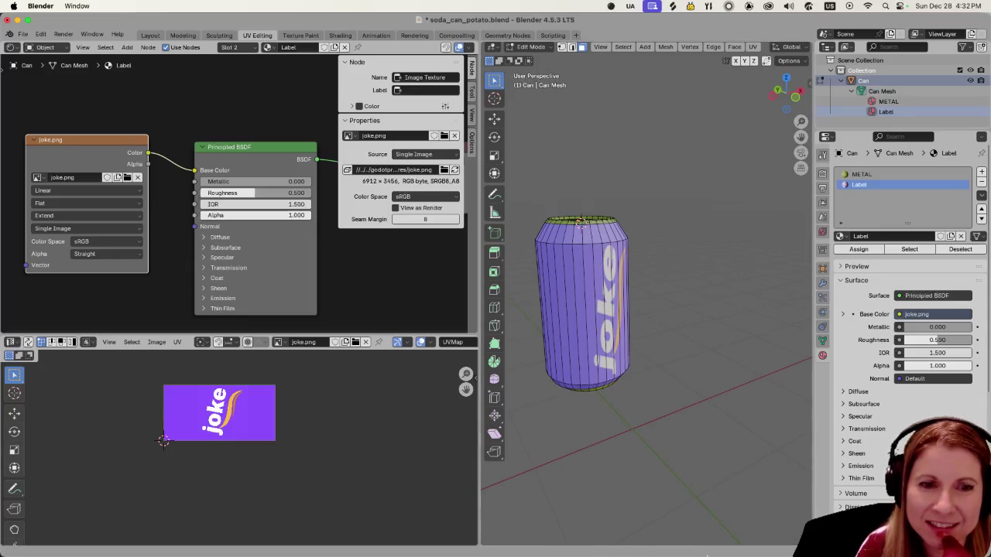
Switch to Godot's living-room scene, zoom in, and make the 3D view taller.
mouse_move(426, 555)
click(733, 541)
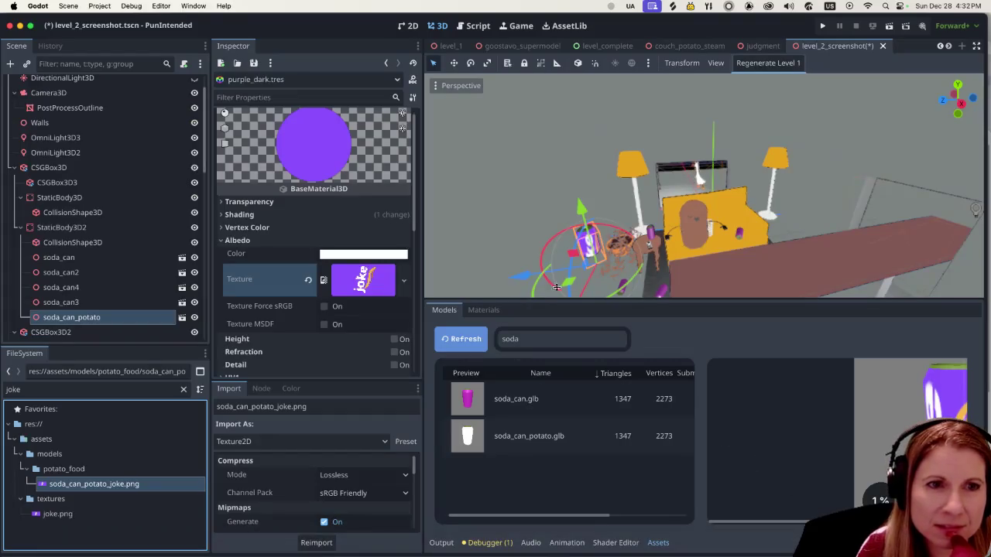
scroll(644, 271, up, 5)
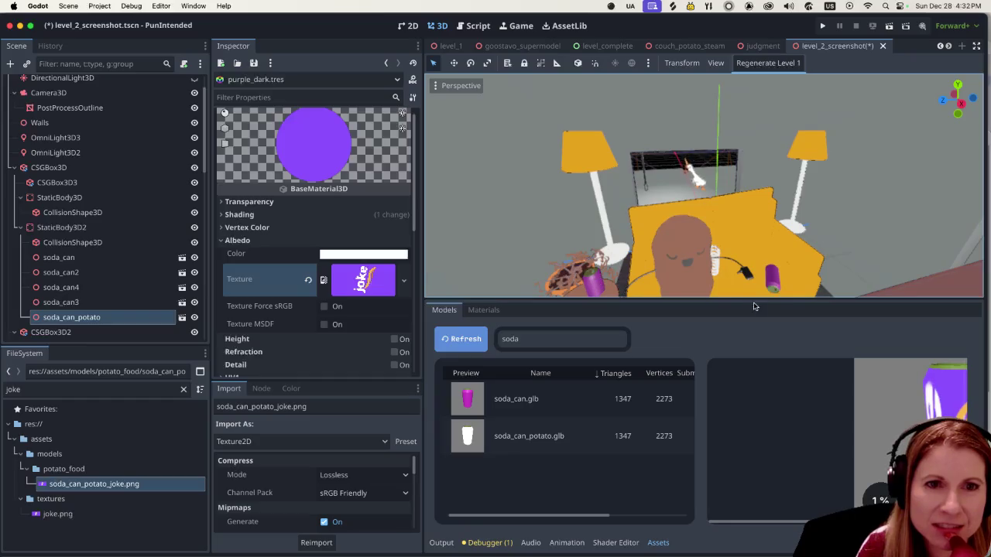
scroll(771, 291, up, 1)
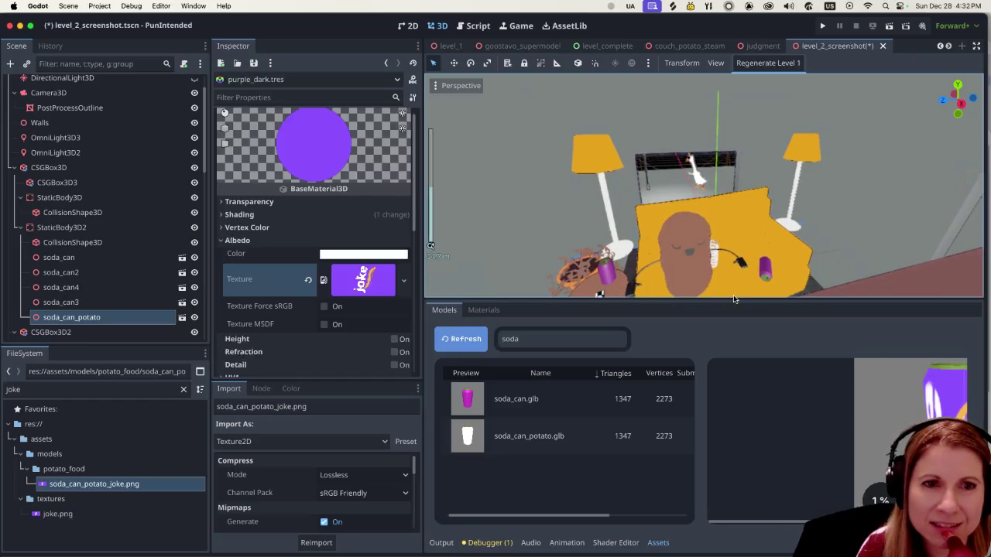
drag(703, 300, 706, 445)
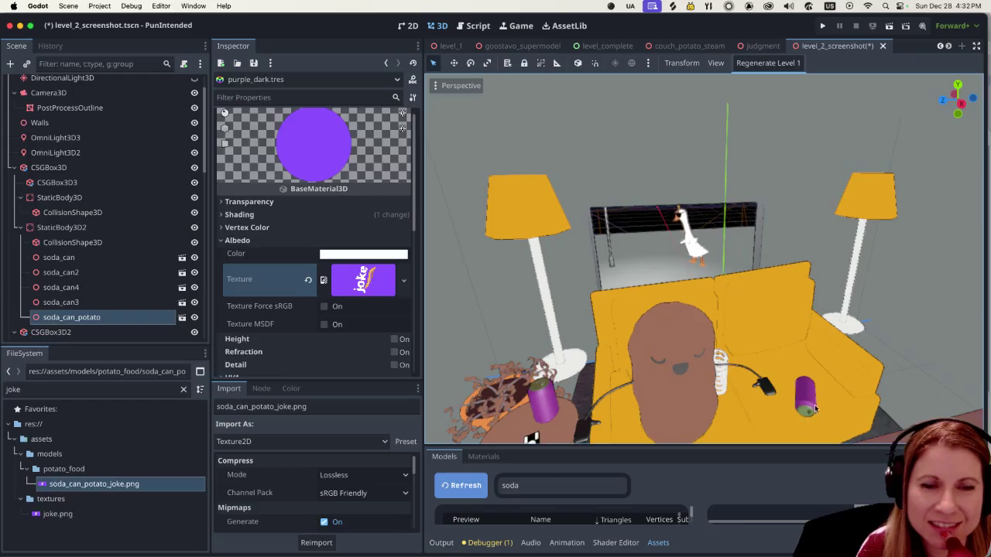
Zoom and pan across the living room to view the joke cans, then return to Blender.
scroll(825, 419, down, 4)
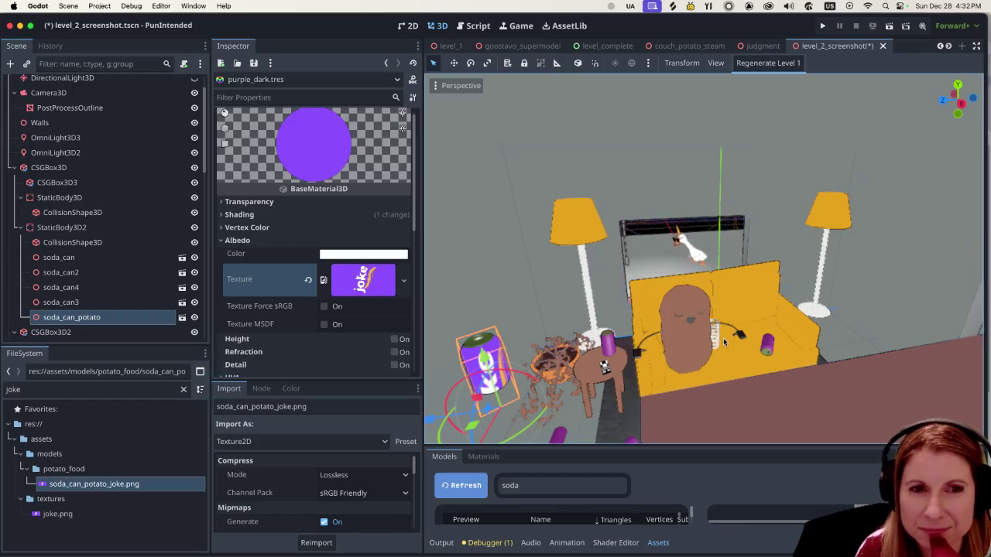
scroll(724, 343, down, 4)
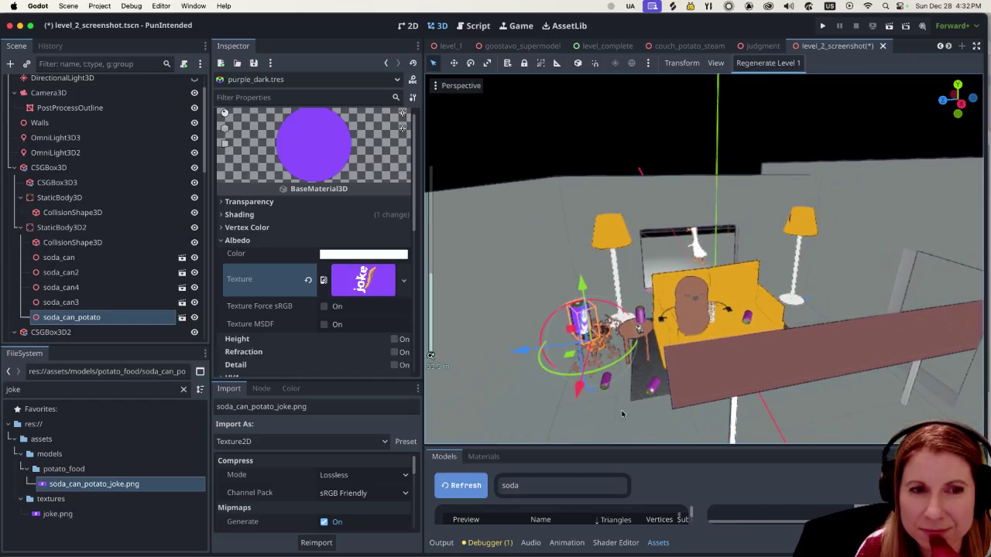
scroll(623, 411, up, 5)
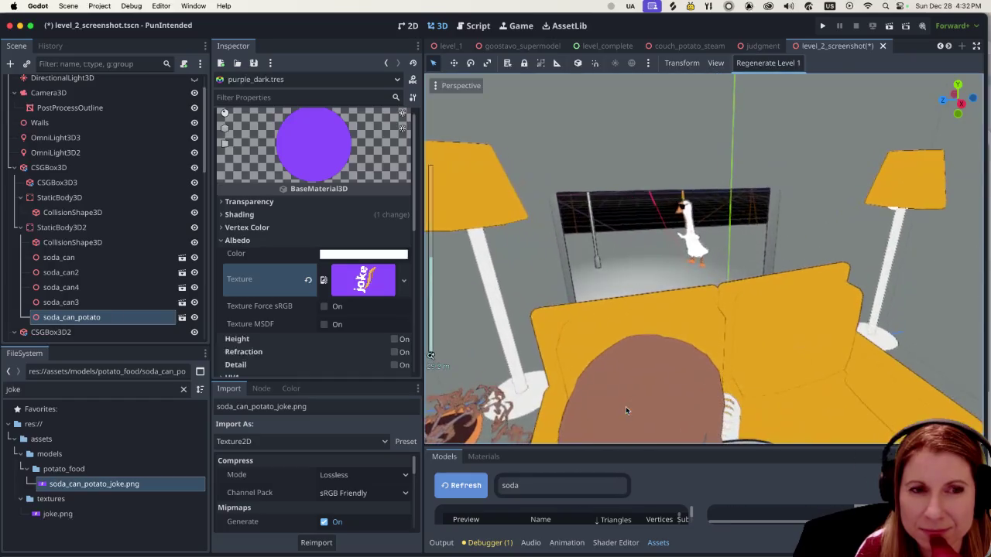
scroll(626, 406, down, 2)
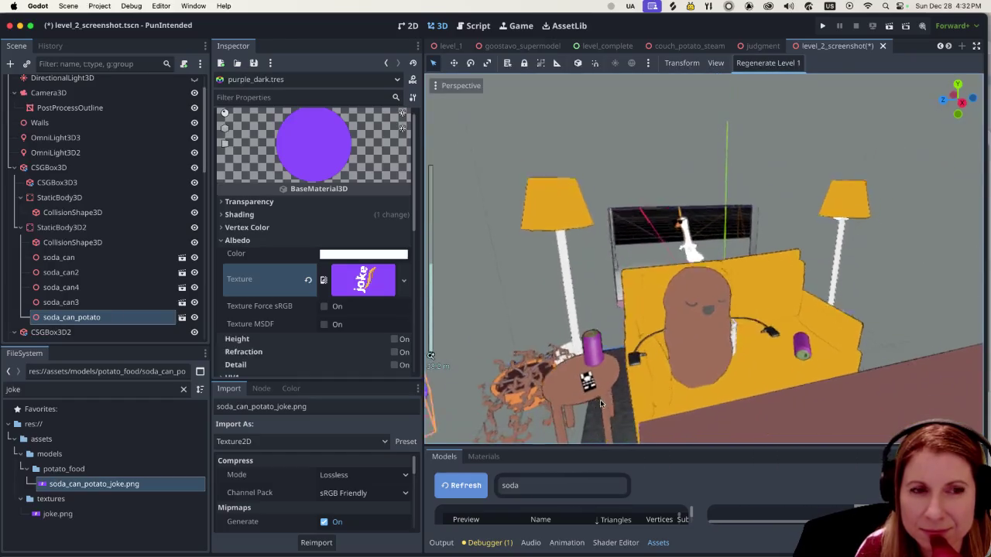
scroll(612, 395, left, 10)
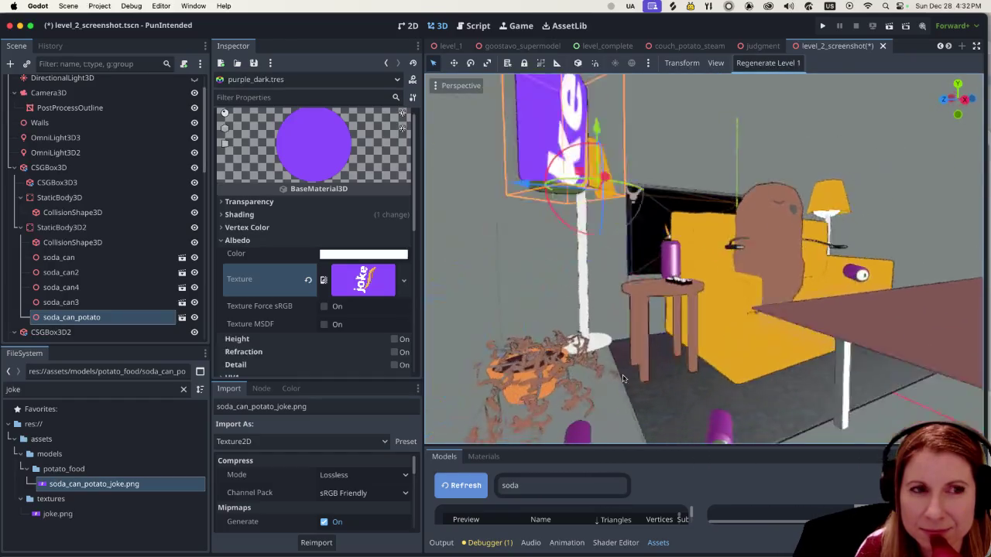
scroll(636, 374, left, 10)
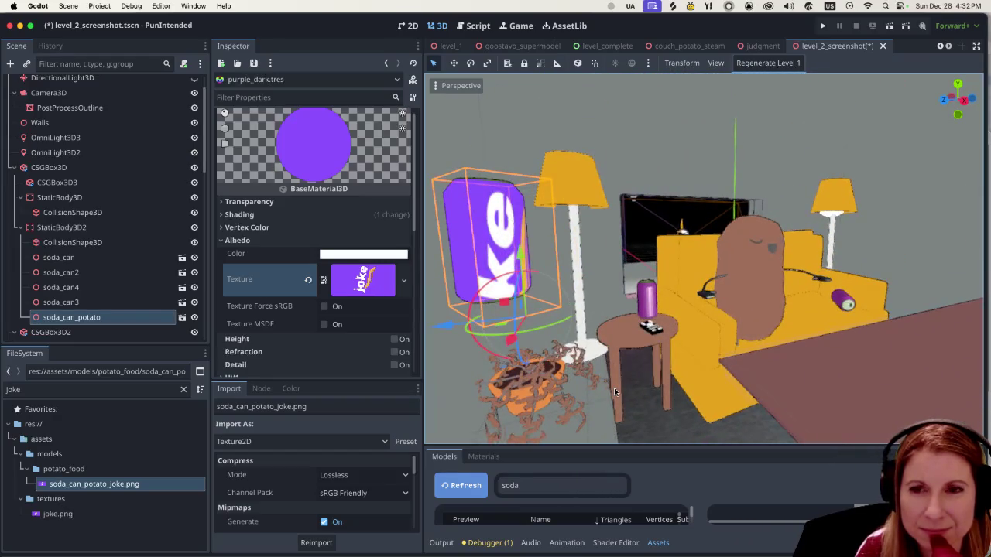
scroll(616, 391, left, 10)
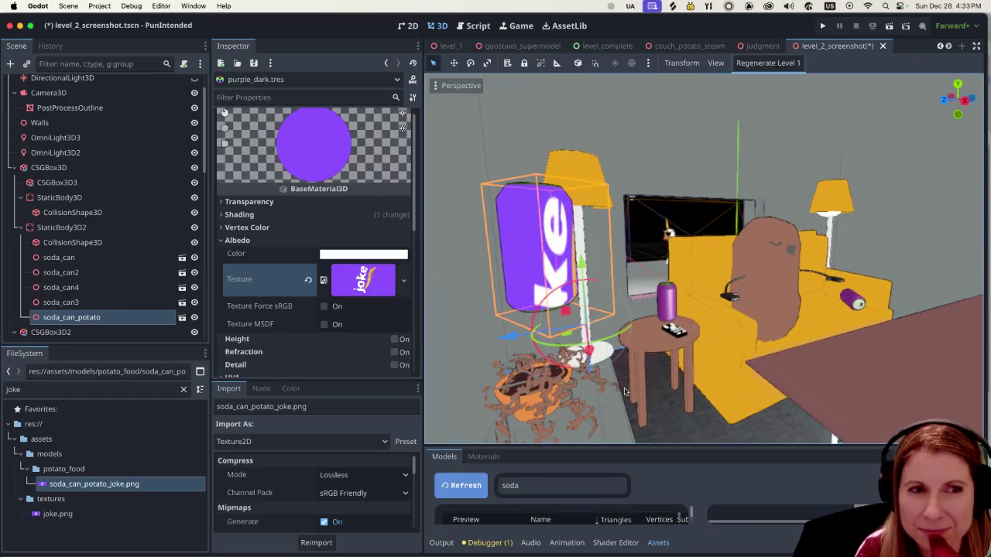
scroll(626, 391, left, 3)
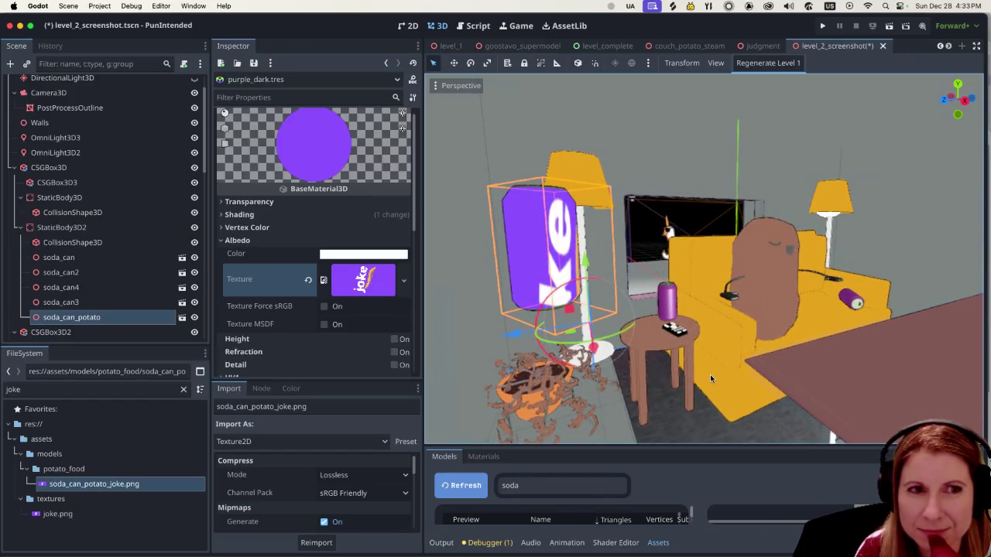
scroll(711, 379, left, 5)
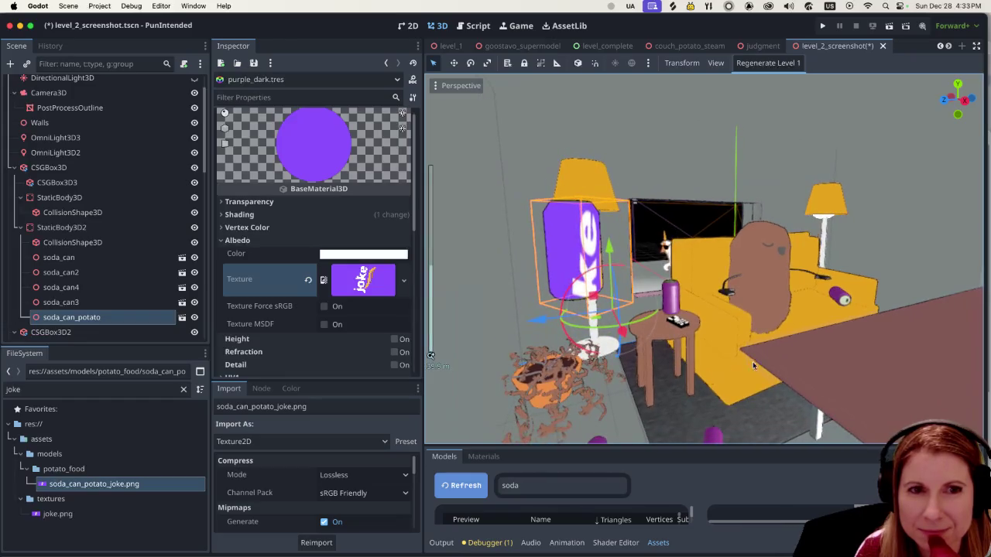
scroll(748, 366, left, 5)
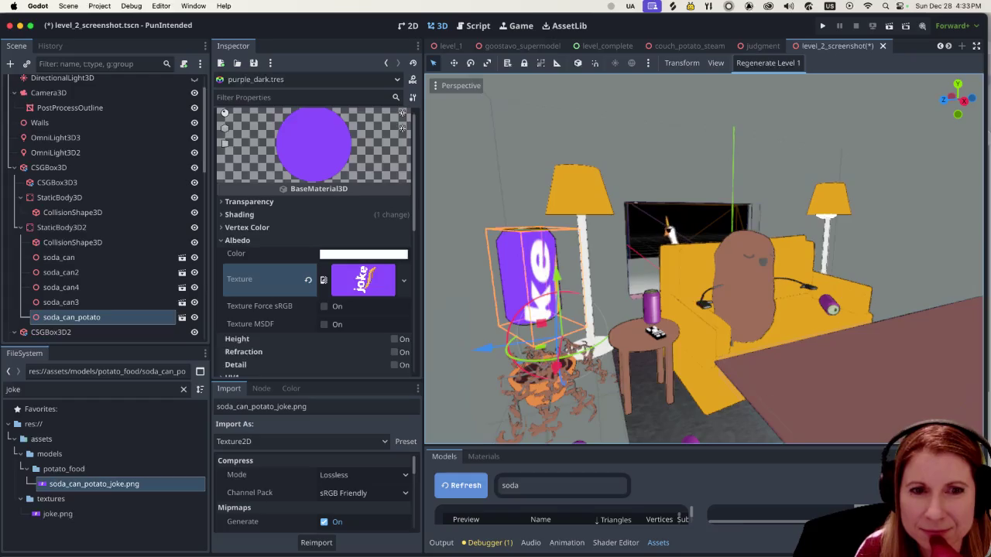
click(145, 542)
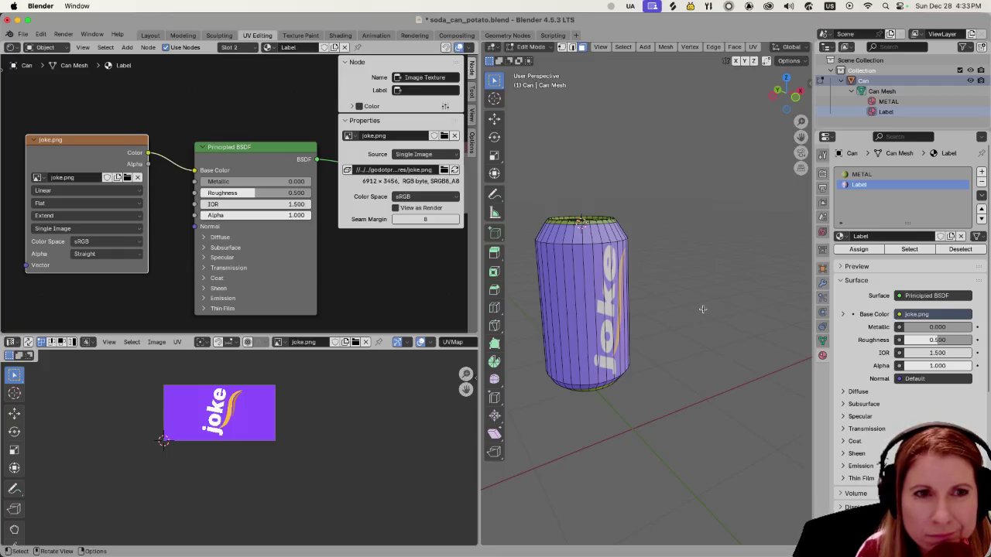
Orbit and zoom around the Blender can to inspect the purple joke label and orange swoosh.
scroll(659, 289, up, 3)
scroll(659, 289, down, 3)
scroll(659, 288, down, 2)
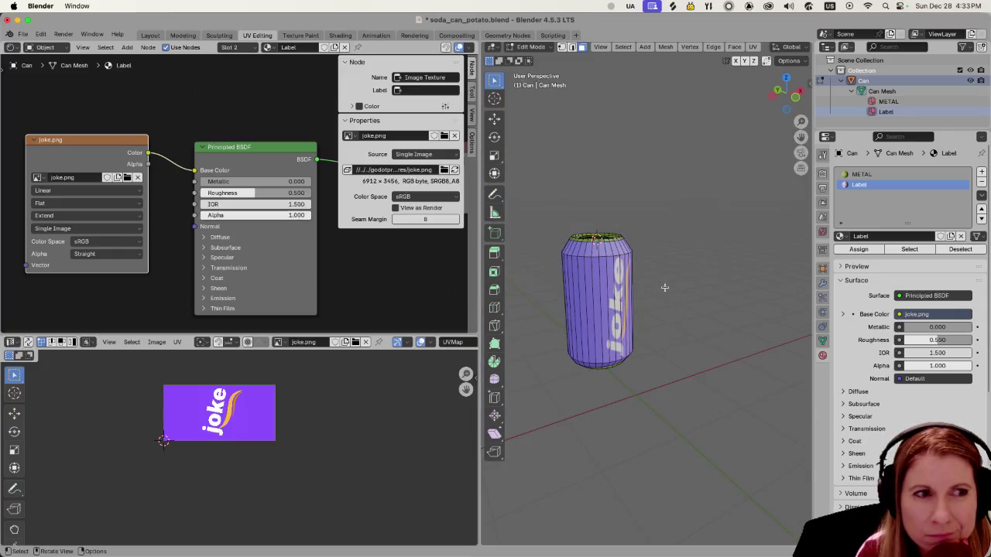
mouse_move(663, 286)
mouse_down()
mouse_move(696, 250)
mouse_move(724, 258)
mouse_move(640, 268)
mouse_move(567, 358)
mouse_up()
key(alt+z)
key(alt+z)
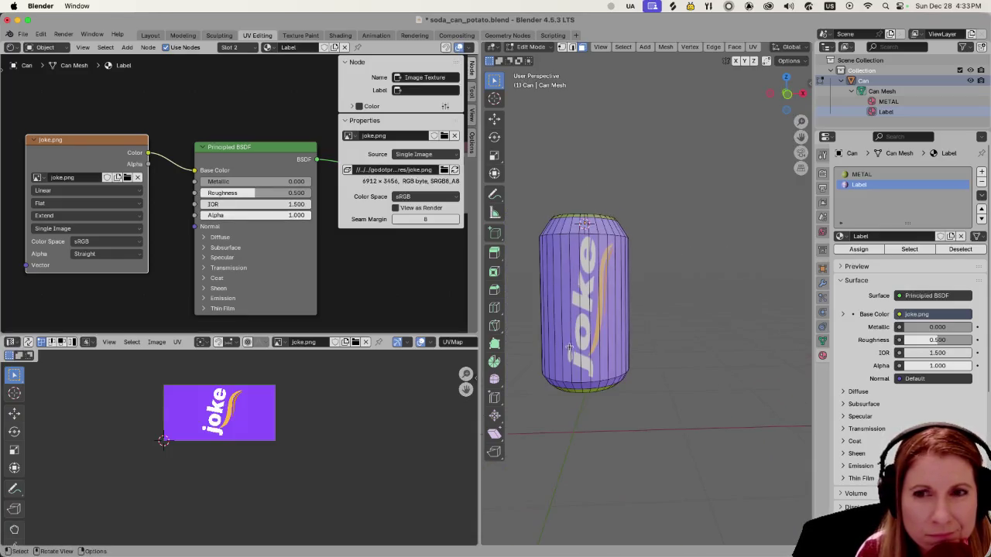
drag(651, 251, 692, 239)
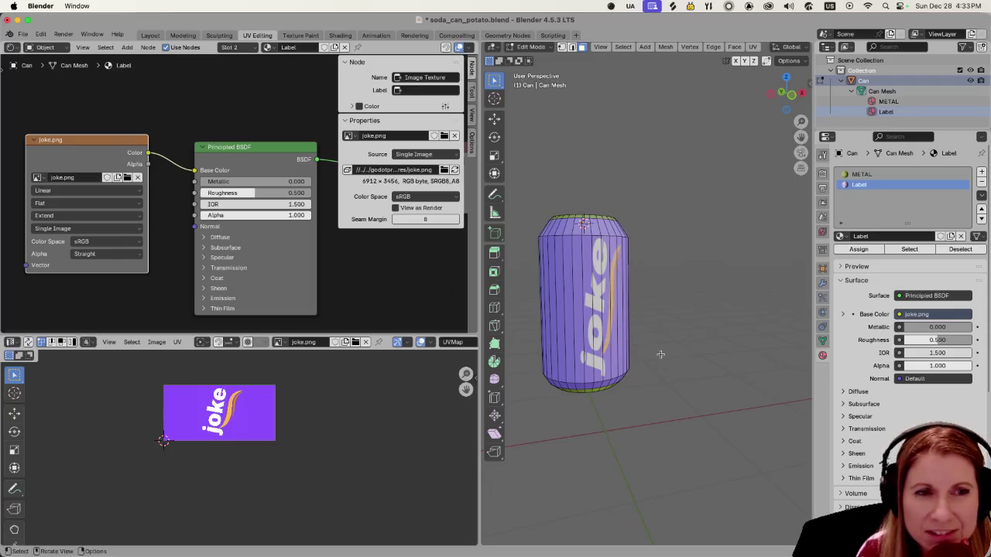
scroll(661, 354, up, 5)
scroll(661, 352, down, 5)
scroll(666, 350, up, 3)
scroll(736, 332, right, 3)
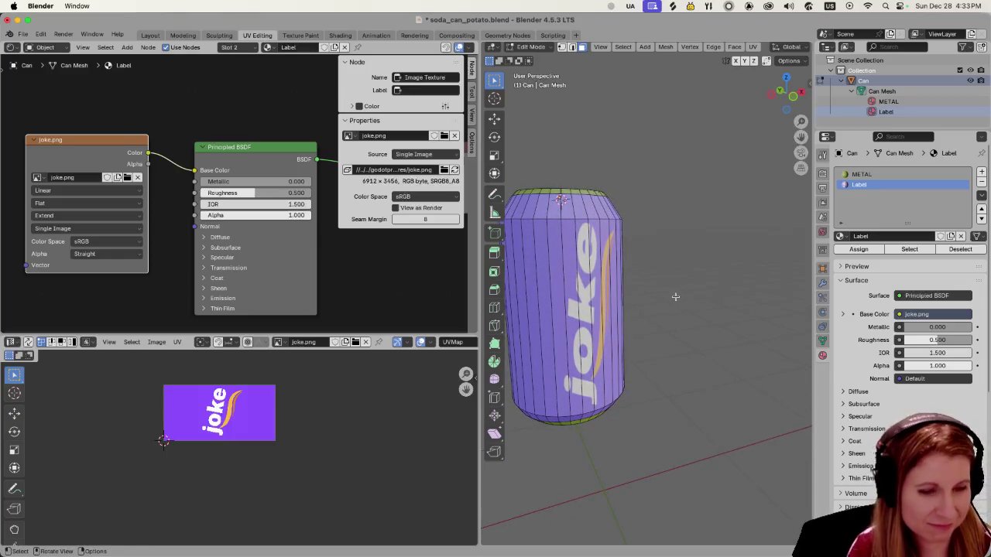
scroll(723, 292, left, 5)
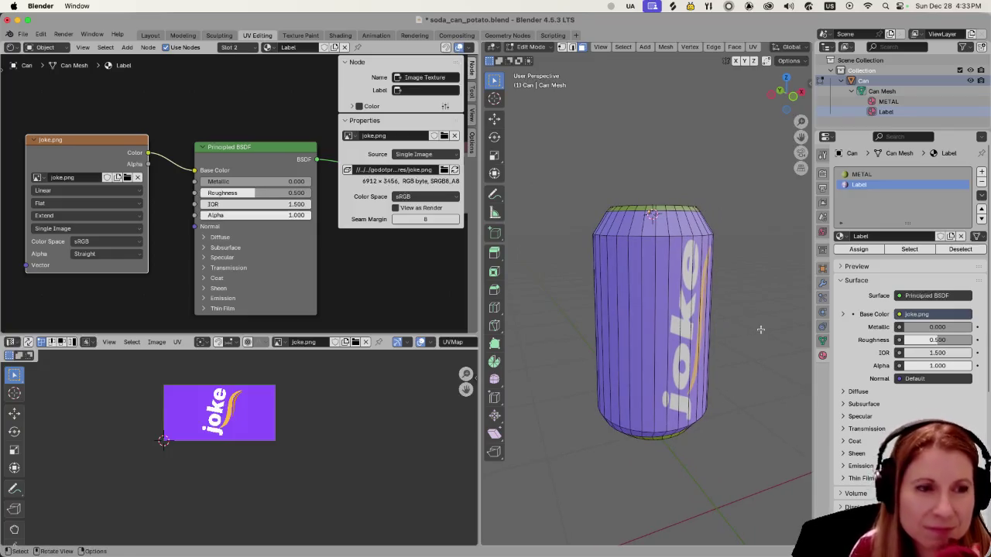
scroll(755, 318, down, 3)
scroll(751, 337, left, 5)
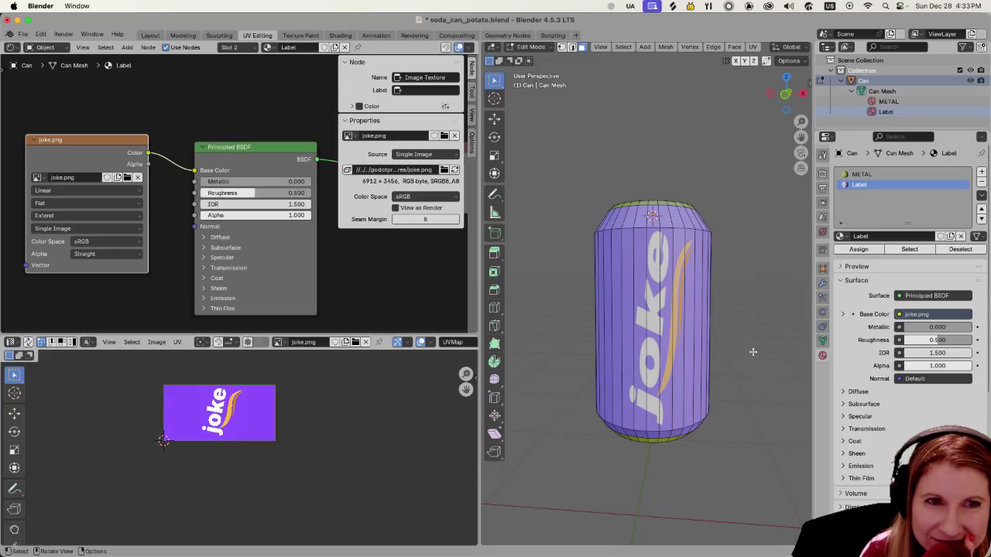
scroll(751, 352, down, 5)
Inspect the joke-labelled can from above, level from below, and at its top.
scroll(749, 352, up, 5)
scroll(743, 354, down, 4)
scroll(743, 354, up, 6)
scroll(742, 354, down, 3)
scroll(741, 353, up, 3)
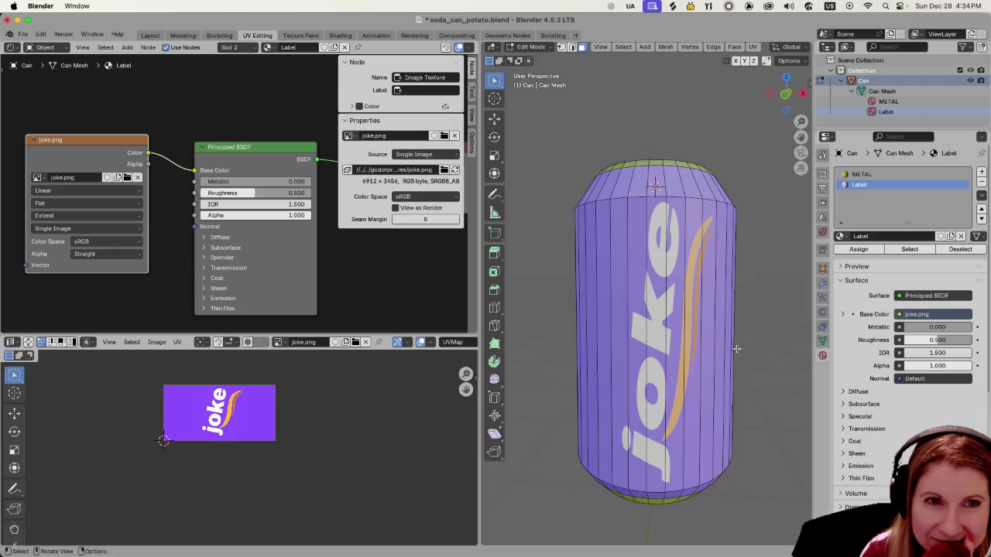
scroll(737, 349, down, 3)
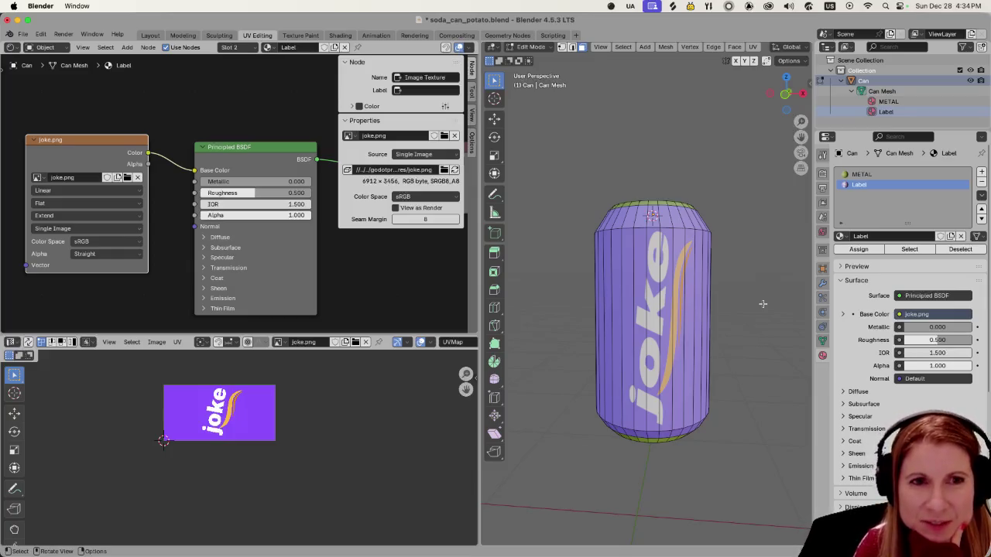
mouse_move(760, 301)
mouse_down()
mouse_move(750, 325)
mouse_move(760, 314)
mouse_up()
drag(730, 408, 731, 383)
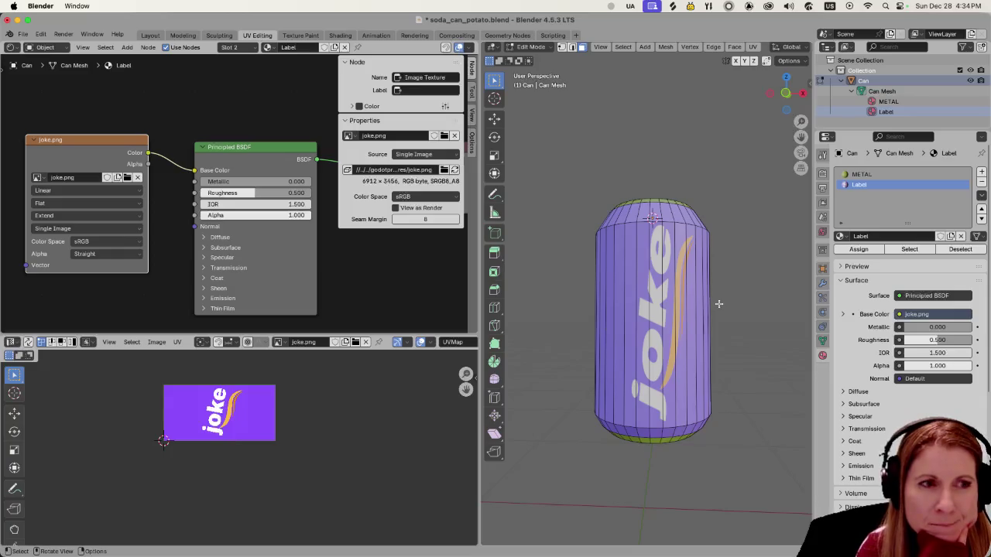
scroll(735, 329, up, 2)
scroll(735, 328, down, 2)
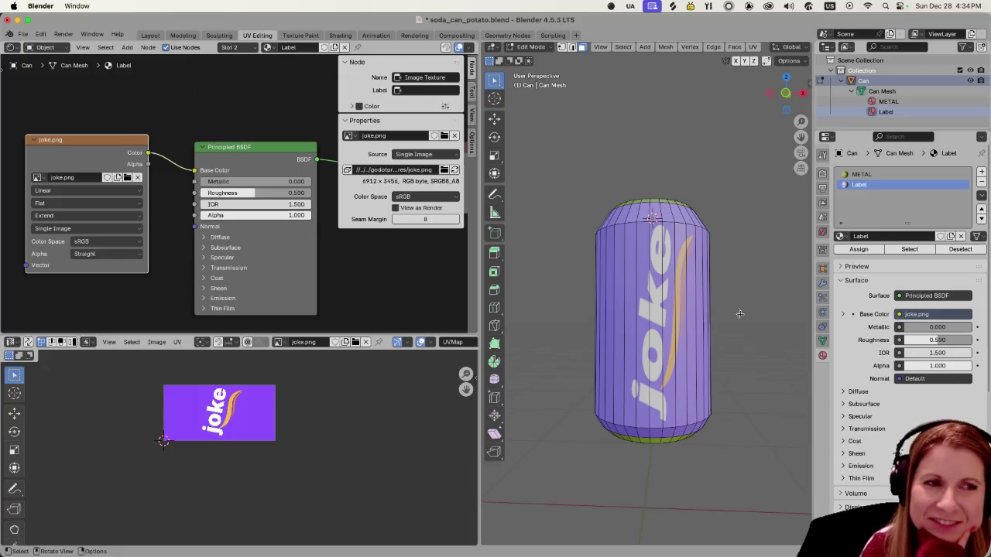
mouse_move(737, 314)
mouse_down()
mouse_move(735, 354)
mouse_move(721, 367)
mouse_move(697, 451)
mouse_move(677, 465)
mouse_move(602, 410)
mouse_move(753, 320)
mouse_move(736, 339)
mouse_up()
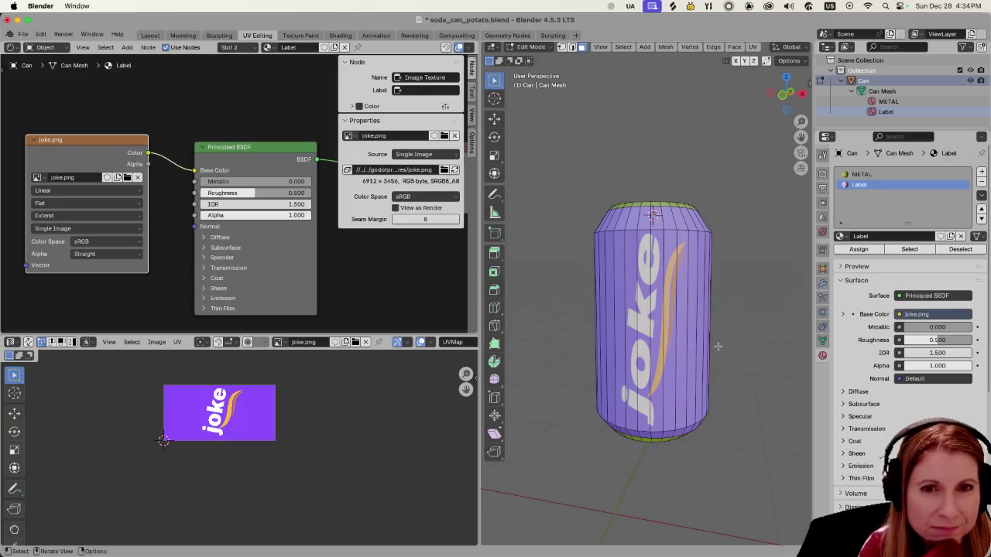
Bring up the UV editor's Image menu for the joke.png label.
scroll(719, 347, up, 2)
scroll(718, 347, down, 2)
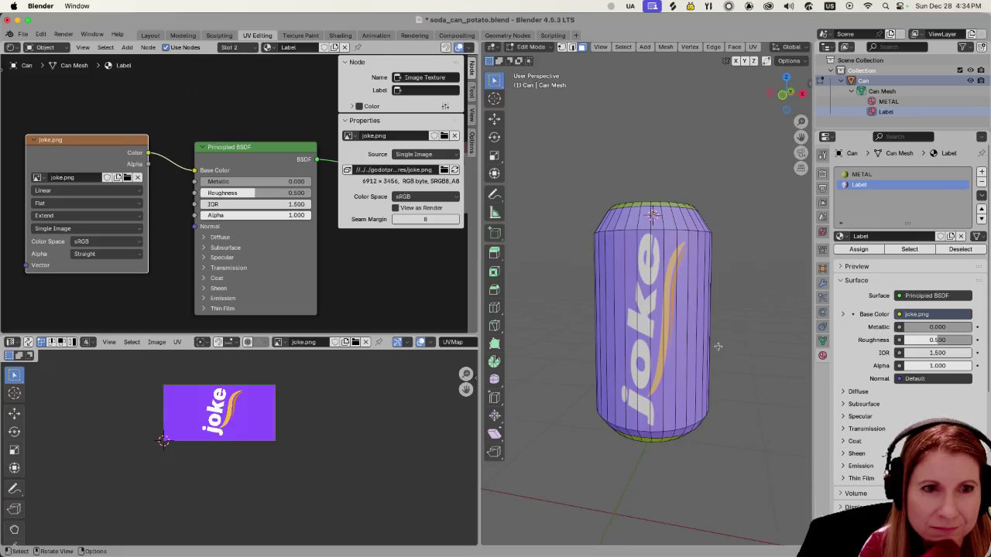
click(157, 343)
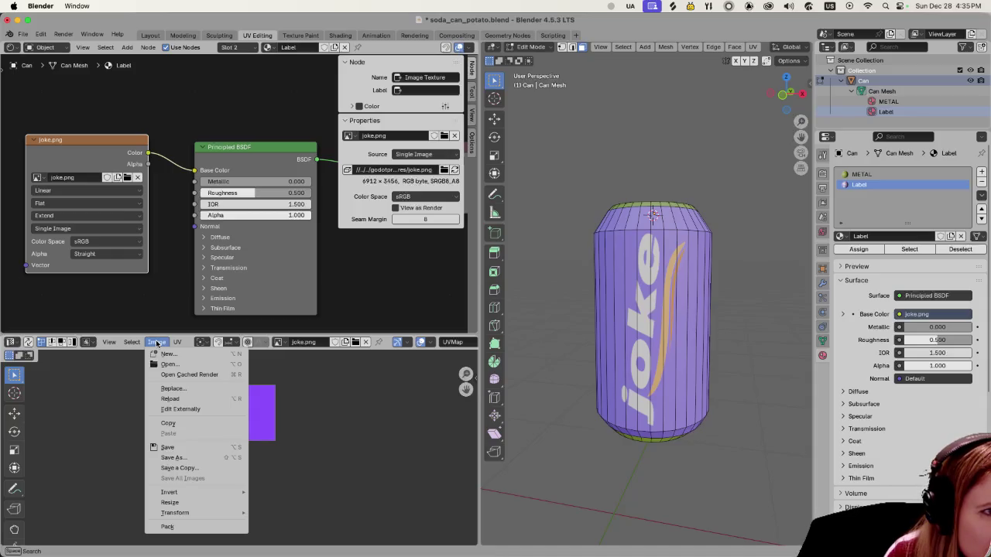
Save the label image as joke.png in the assets/textures folder via Image > Save As.
click(157, 342)
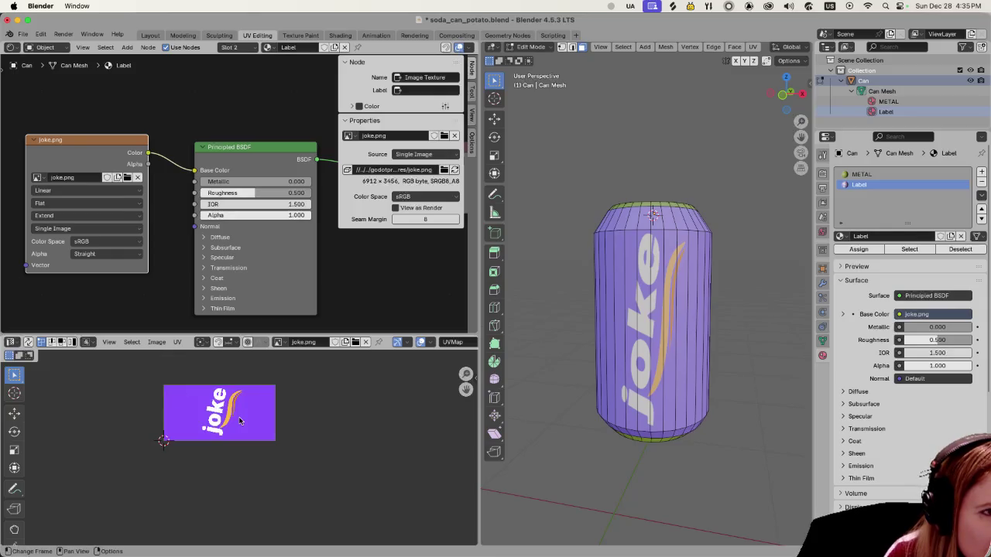
click(157, 342)
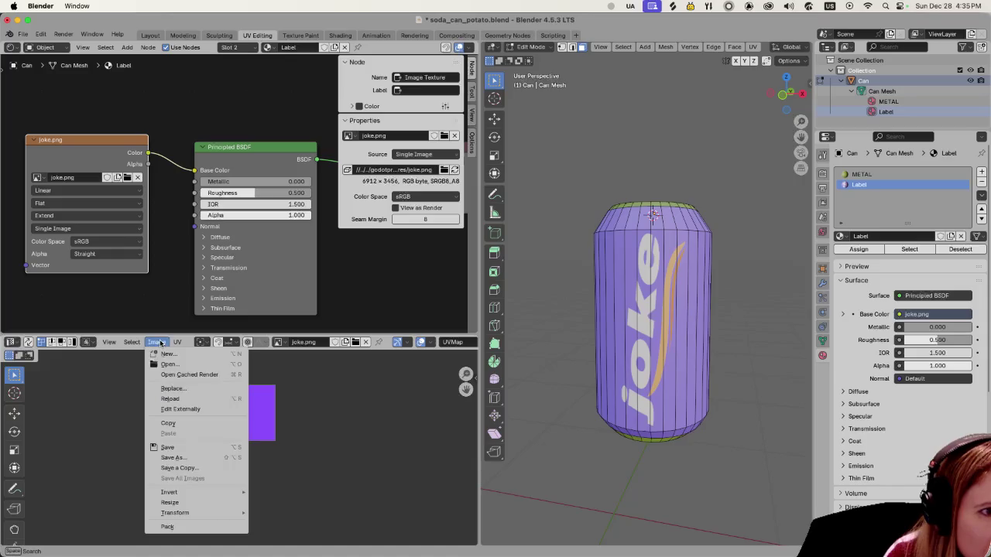
click(178, 458)
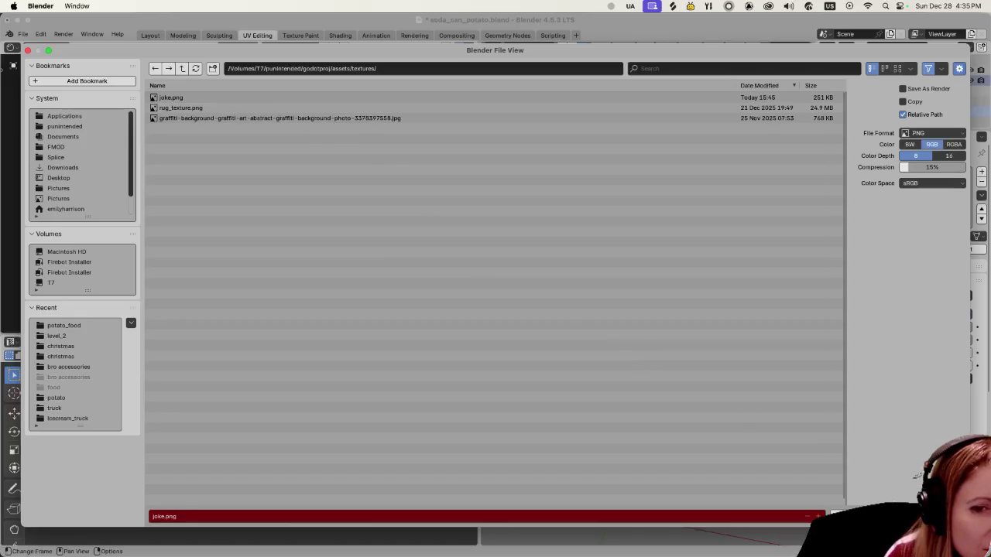
click(837, 517)
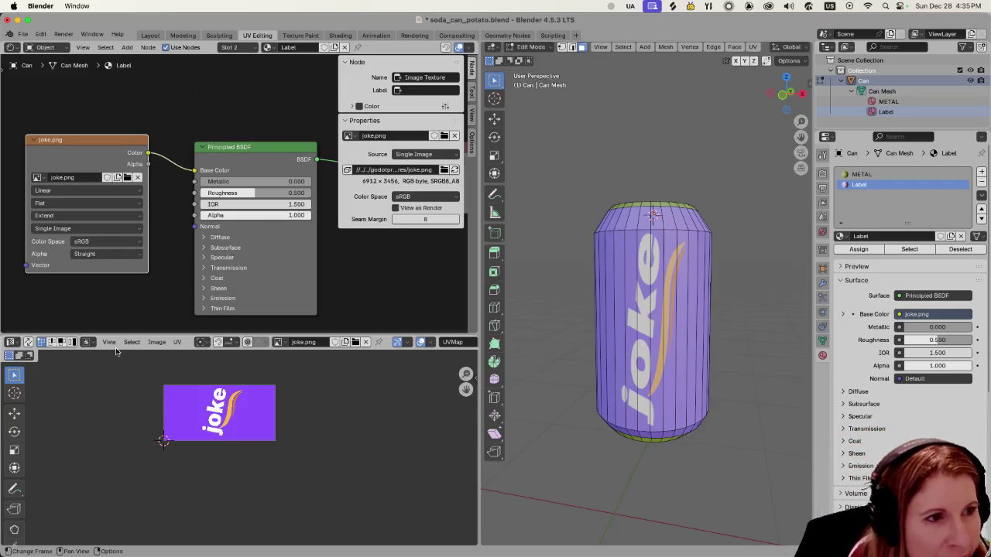
click(156, 342)
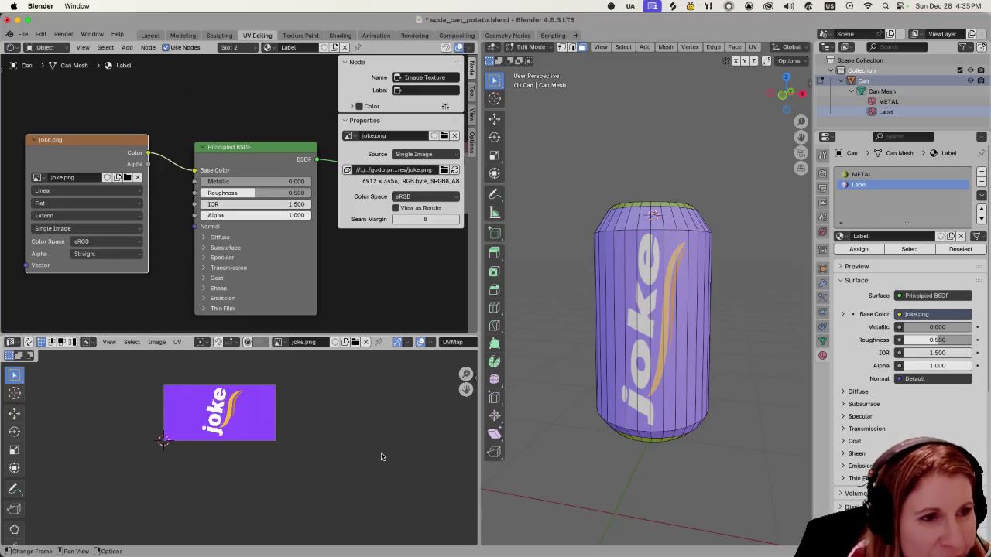
click(161, 344)
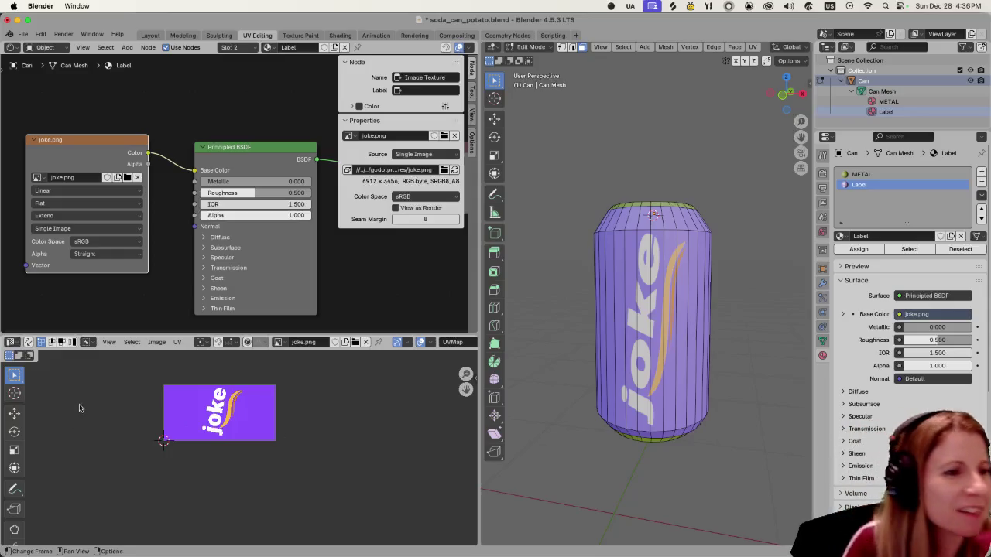
click(90, 342)
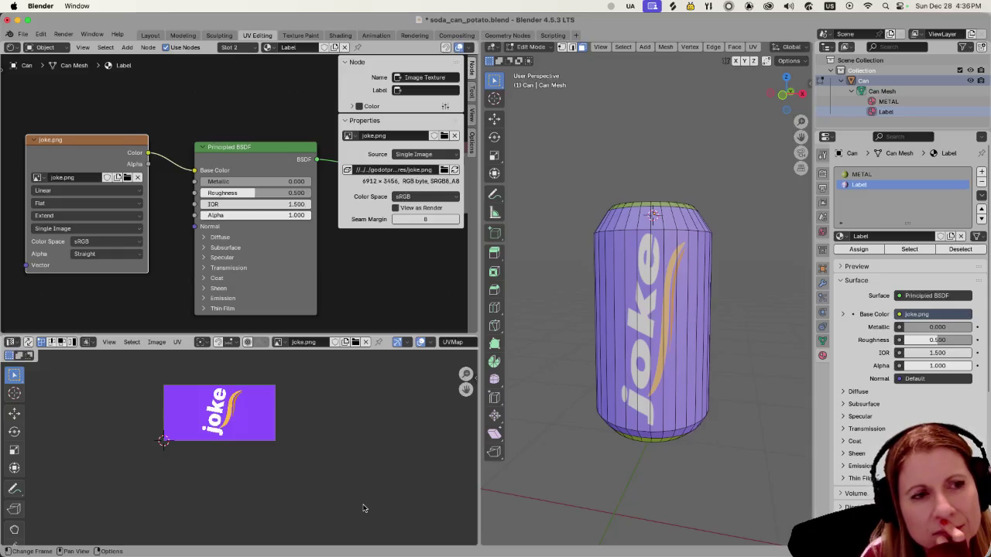
mouse_move(364, 556)
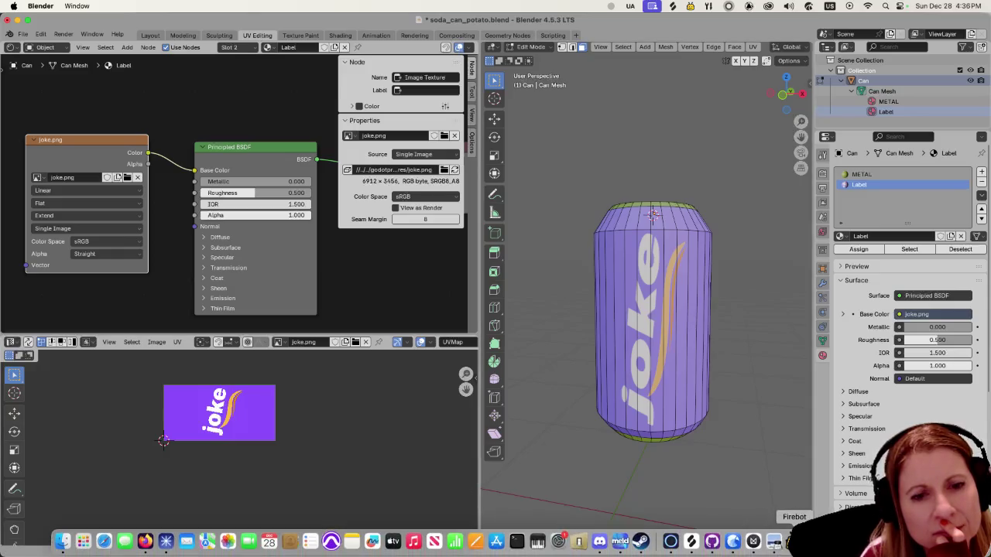
In Godot, enlarge the Assets panel, search models for 'truck', and select truck.glb.
click(517, 541)
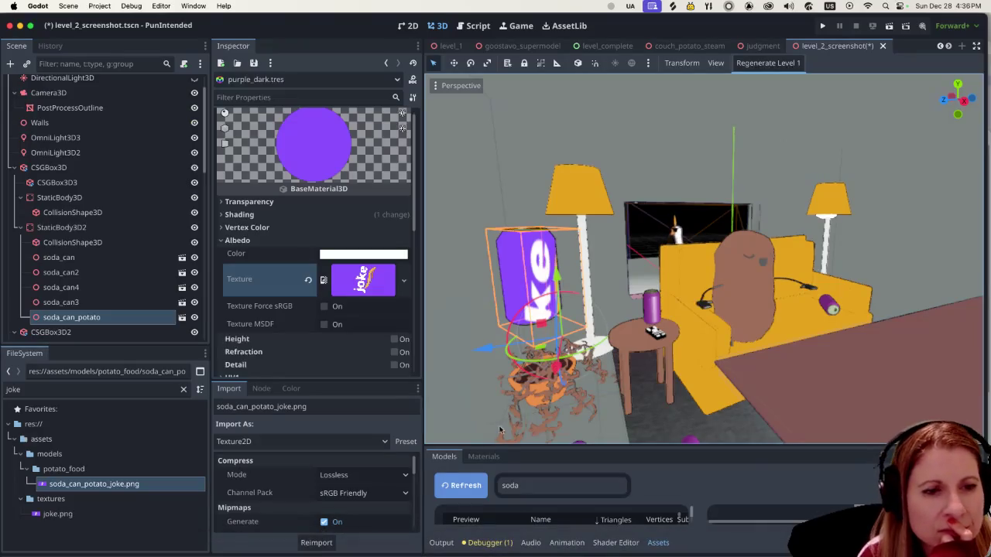
drag(515, 445, 516, 279)
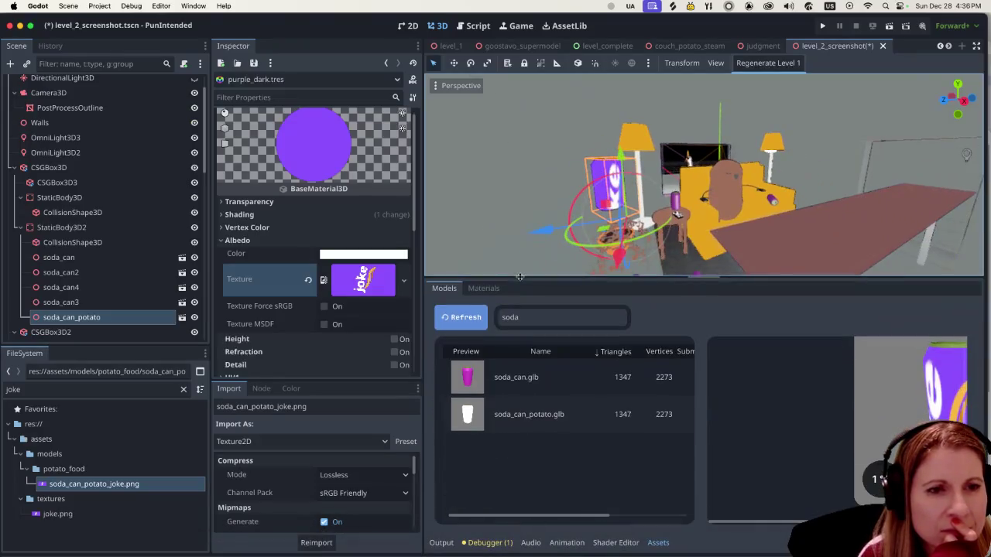
double_click(533, 317)
text(truck)
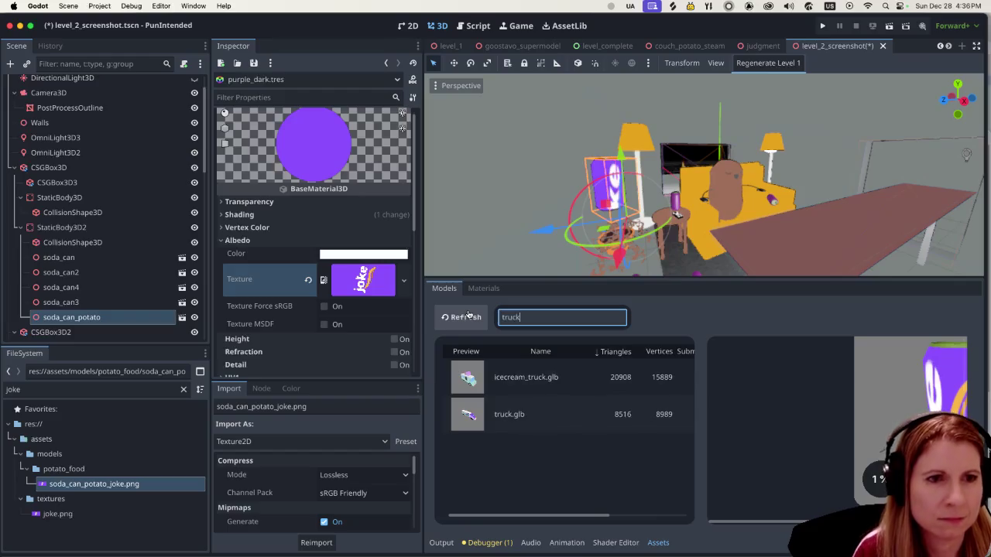
click(468, 314)
click(540, 378)
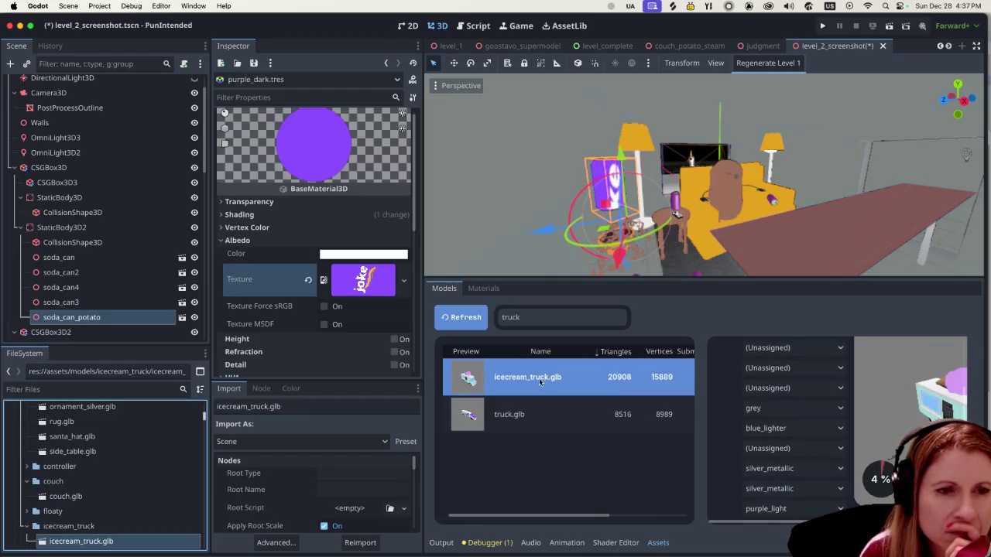
click(531, 423)
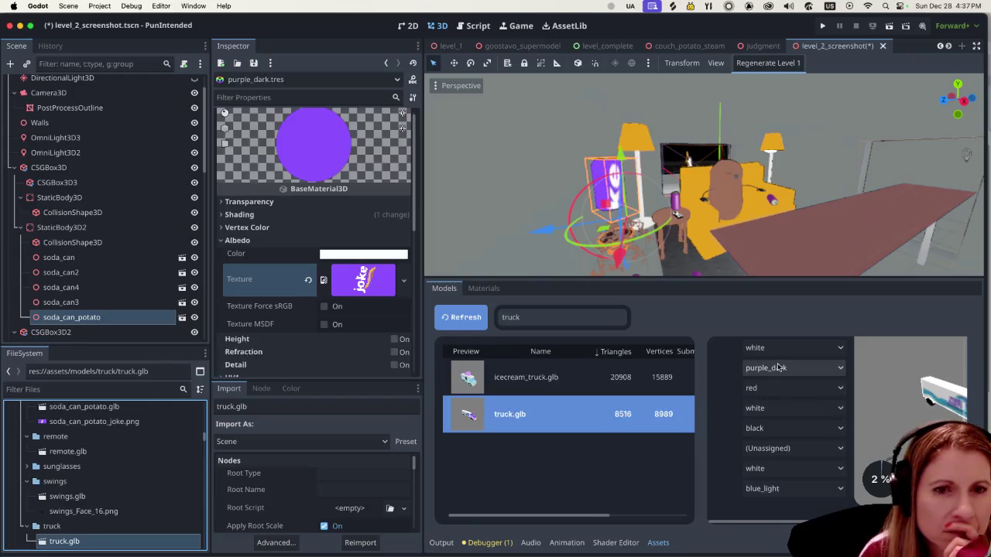
Review truck.glb's material slots, then switch the asset list to Materials.
scroll(775, 463, down, 1)
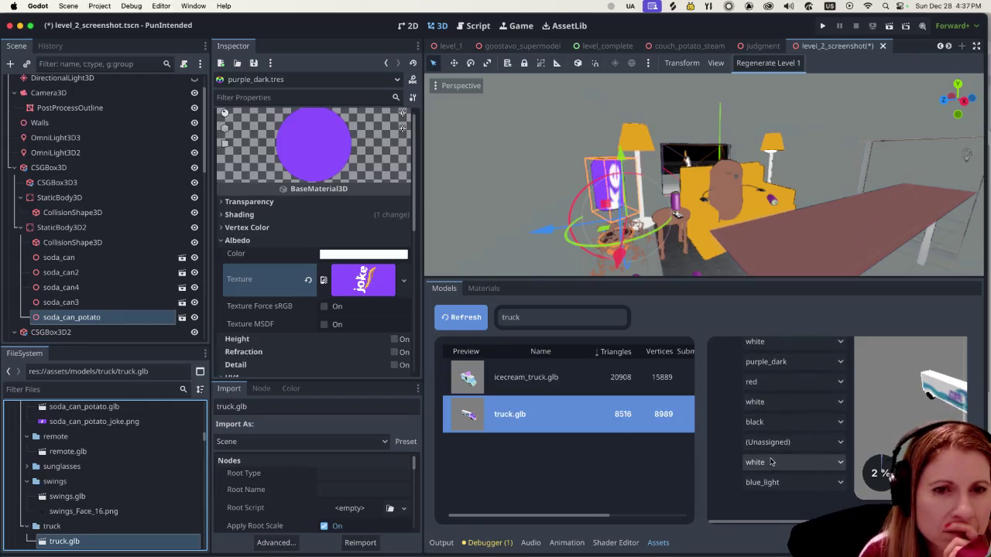
scroll(770, 457, up, 3)
scroll(761, 441, down, 2)
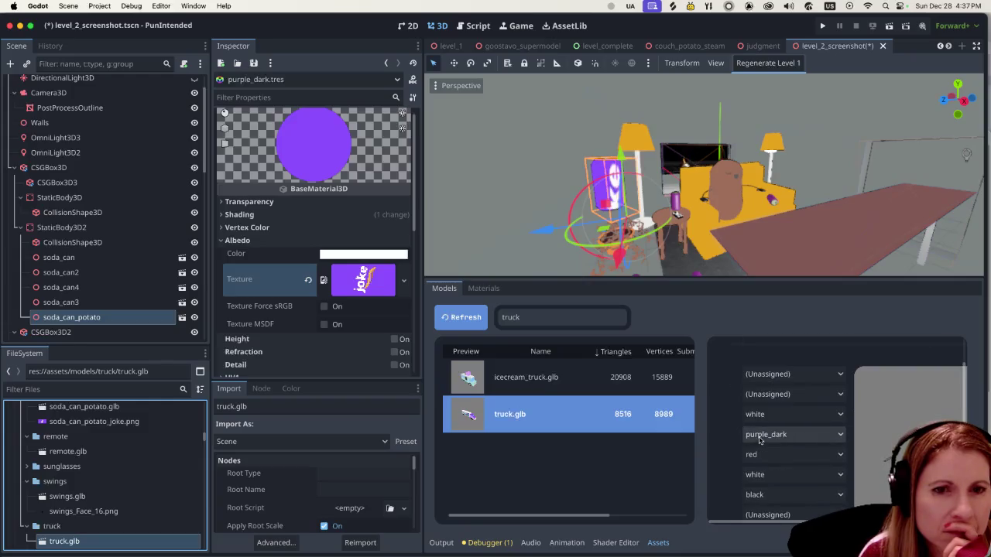
scroll(760, 439, down, 2)
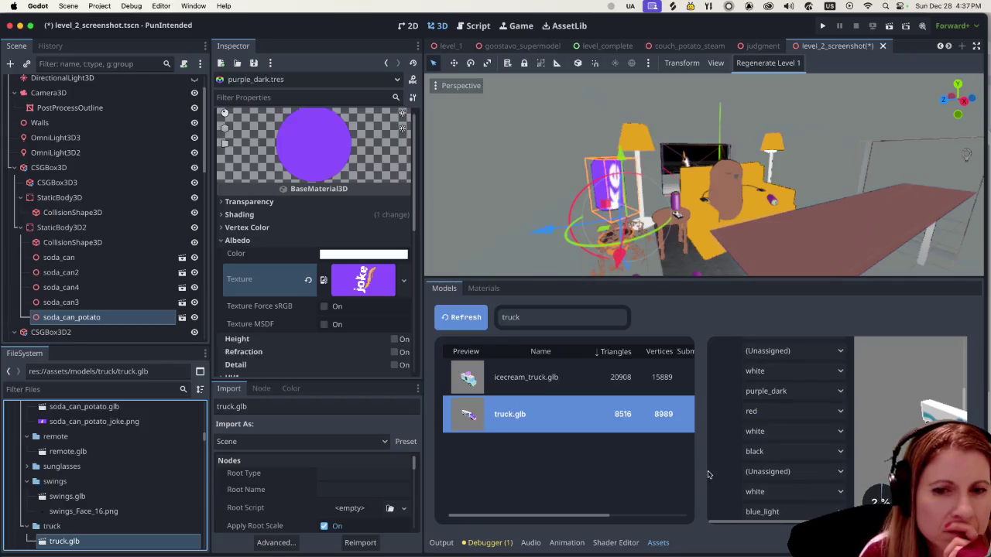
scroll(755, 474, up, 1)
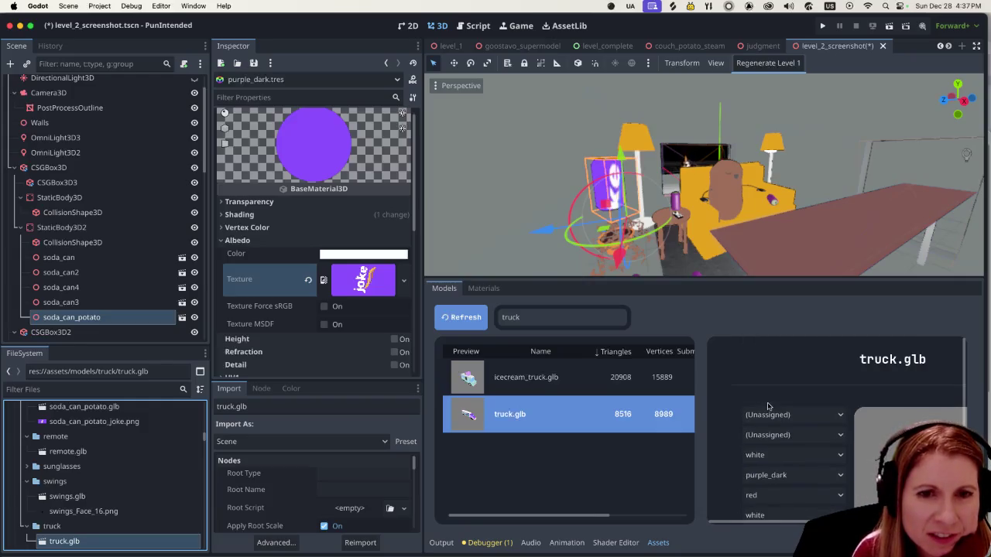
scroll(755, 399, down, 1)
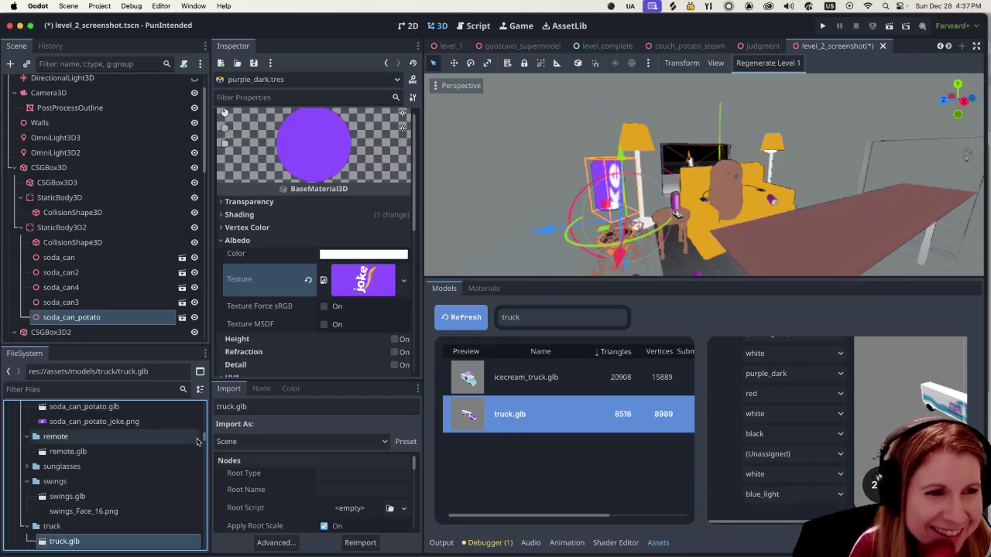
scroll(176, 468, up, 8)
scroll(176, 468, down, 8)
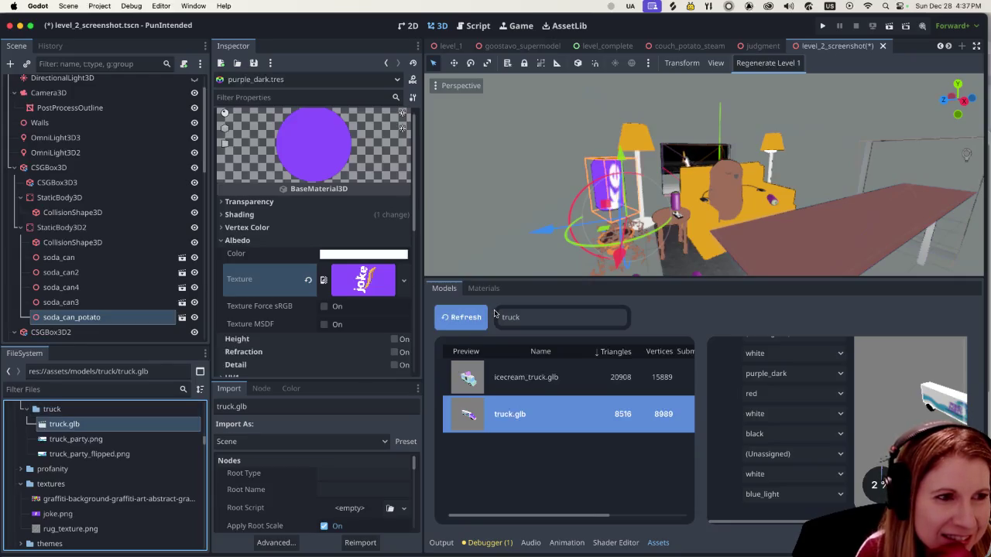
click(480, 288)
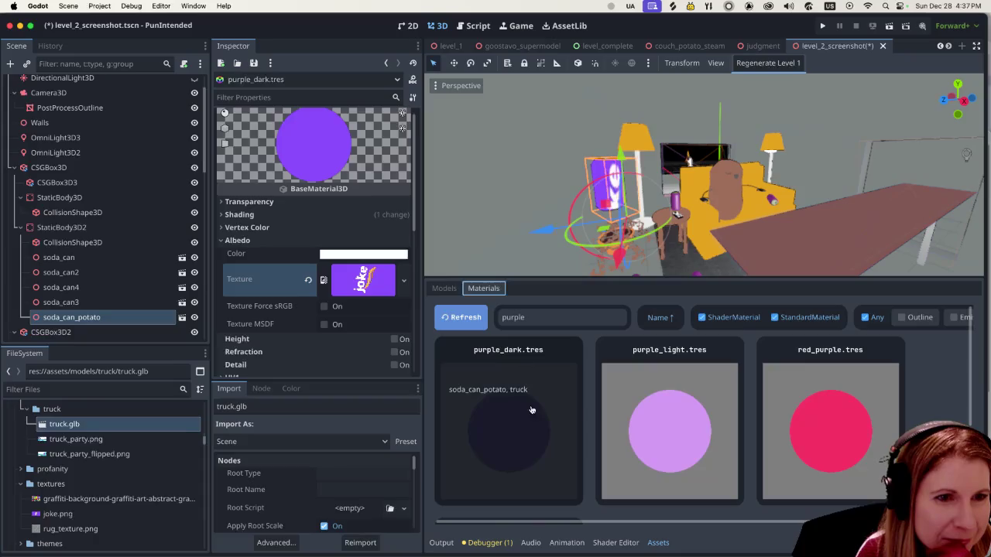
Duplicate purple_dark.tres as purple_dark_can.tres in the res://resources/materials folder.
click(522, 436)
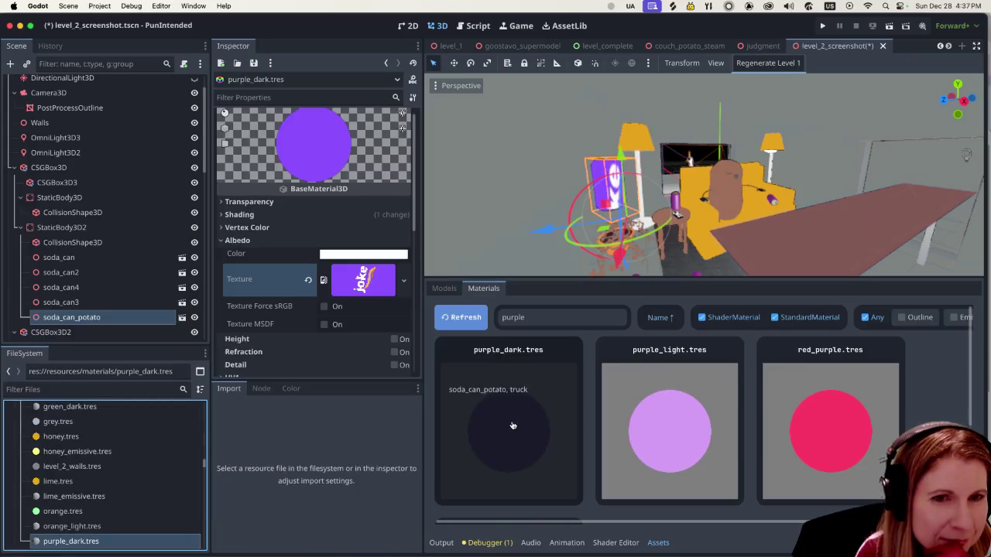
right_click(176, 542)
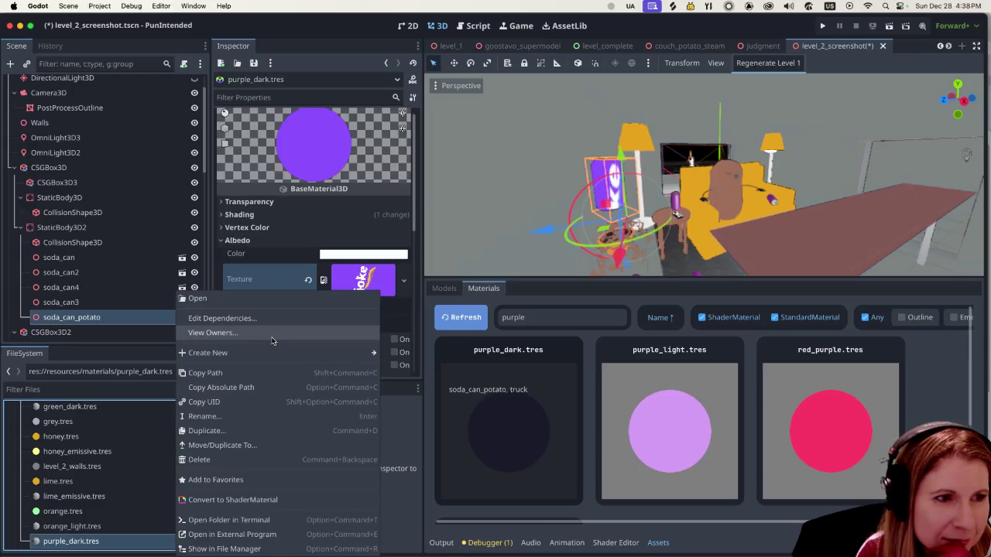
click(228, 431)
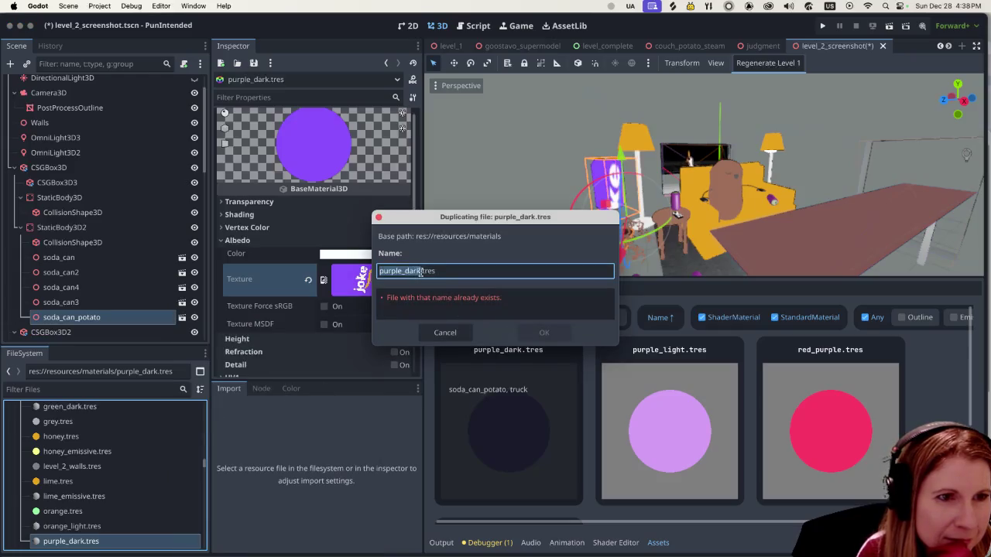
key(Right)
text(_can)
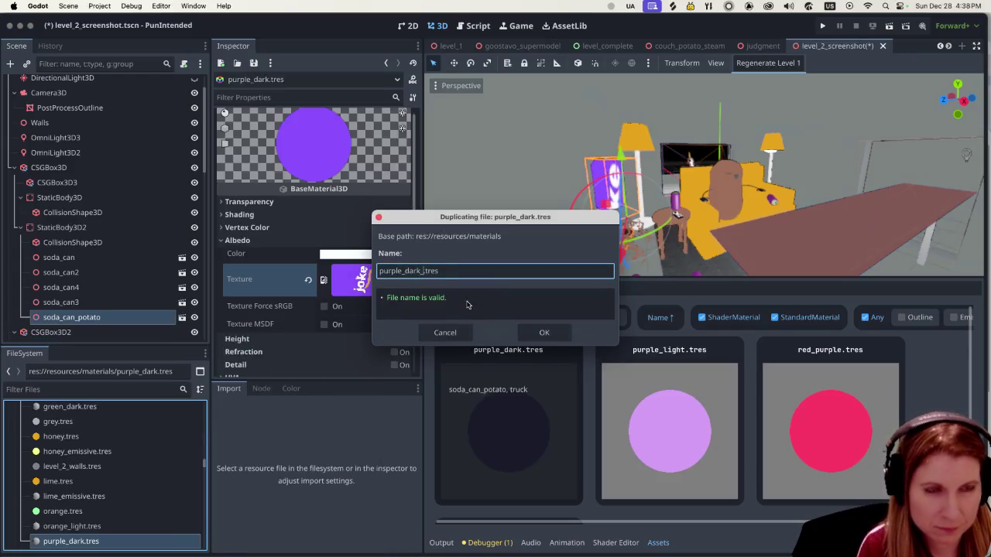
click(572, 335)
scroll(178, 478, down, 1)
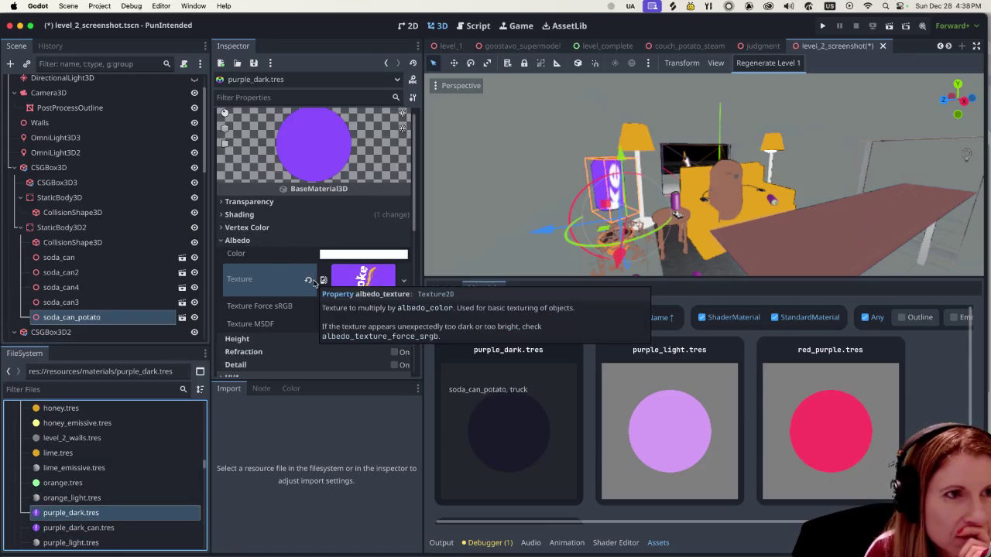
Clear the joke texture from purple_dark's Albedo Texture.
click(309, 281)
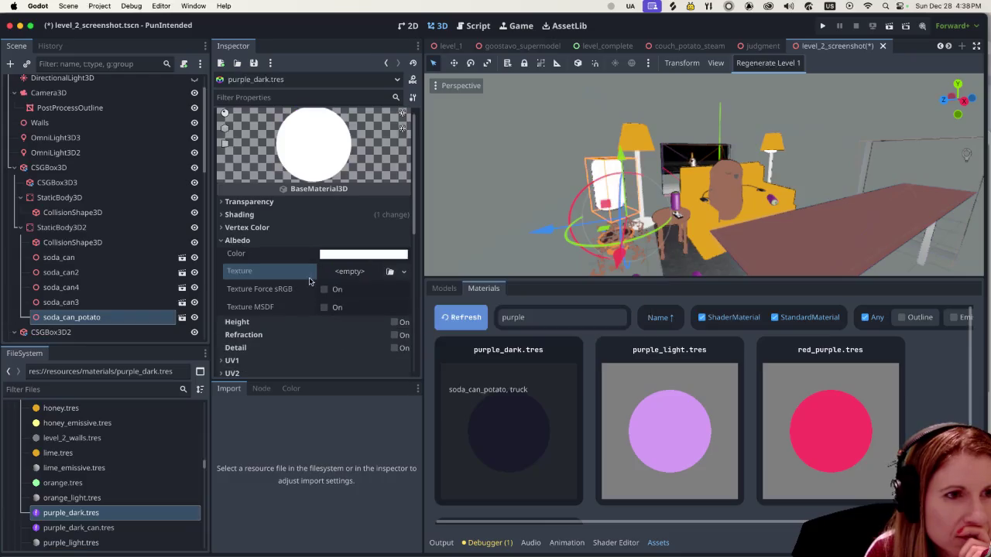
click(358, 256)
click(263, 336)
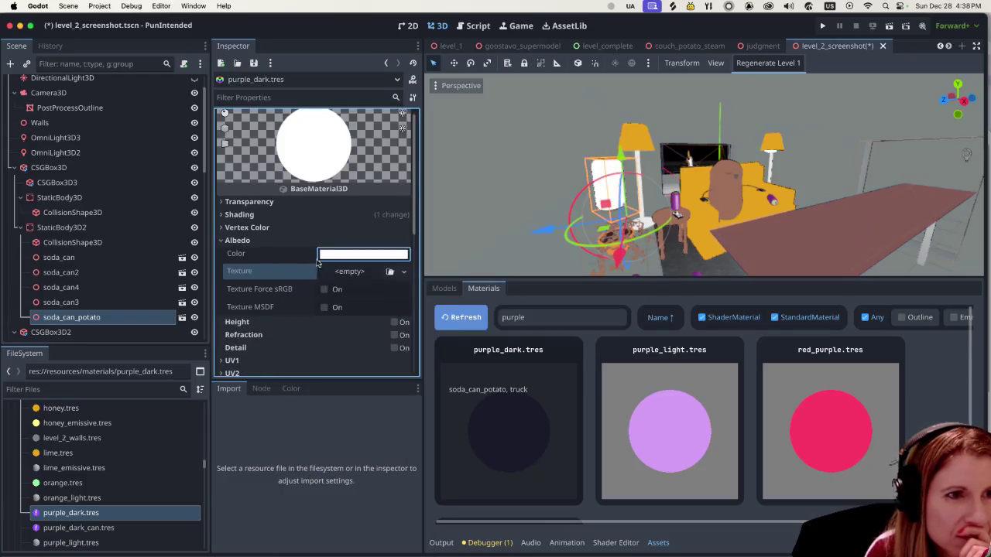
click(341, 243)
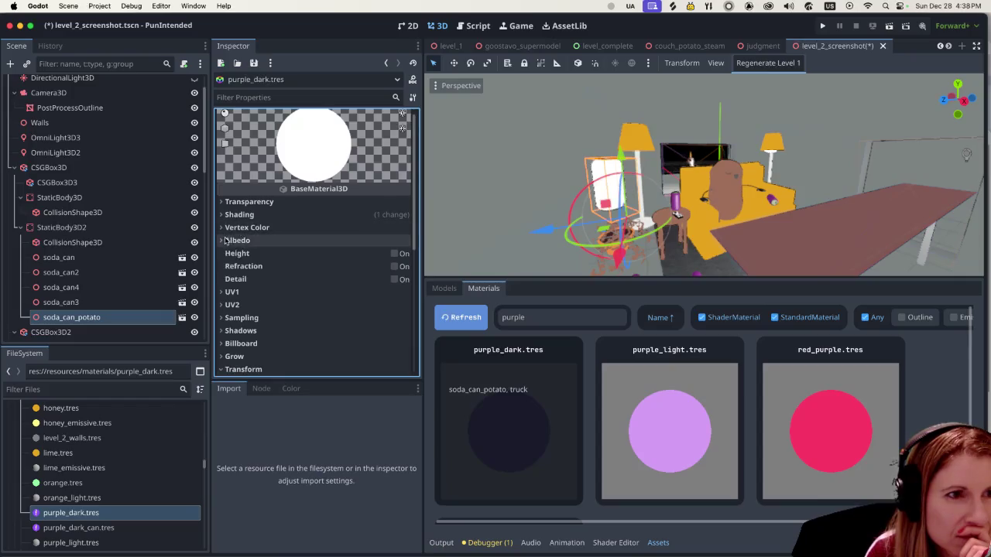
click(256, 240)
Set purple_dark's albedo color to the 472a9c swatch, then open purple_dark_can.tres.
click(325, 254)
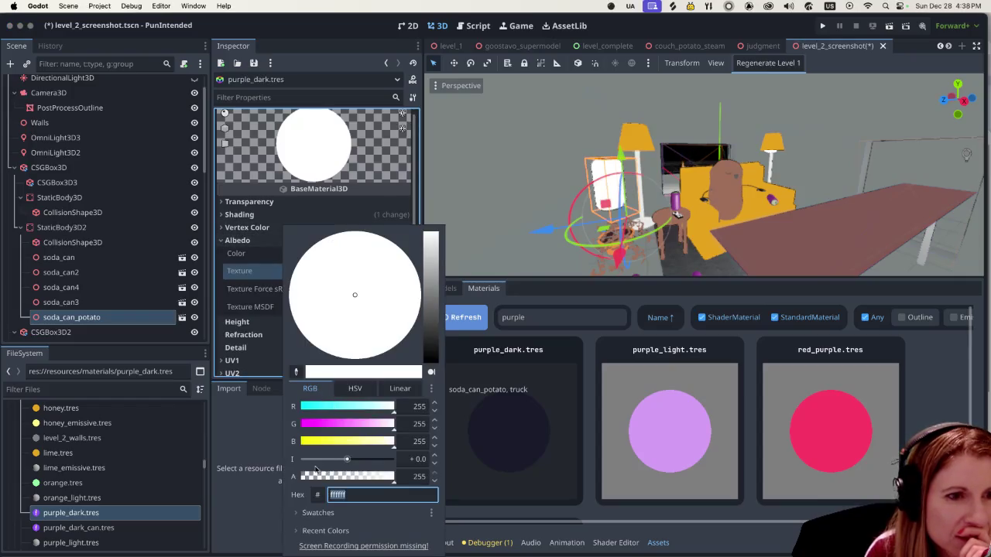
click(310, 508)
click(267, 504)
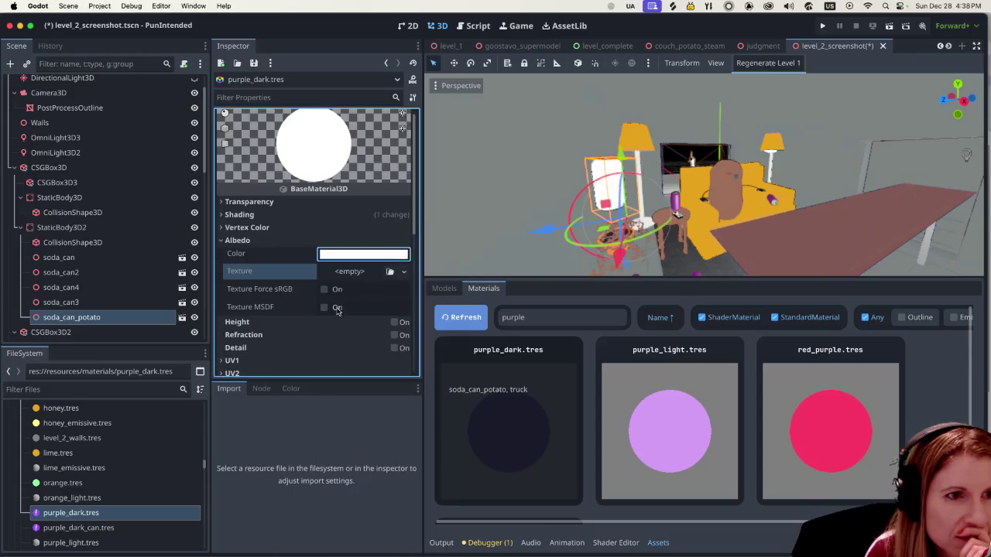
click(350, 256)
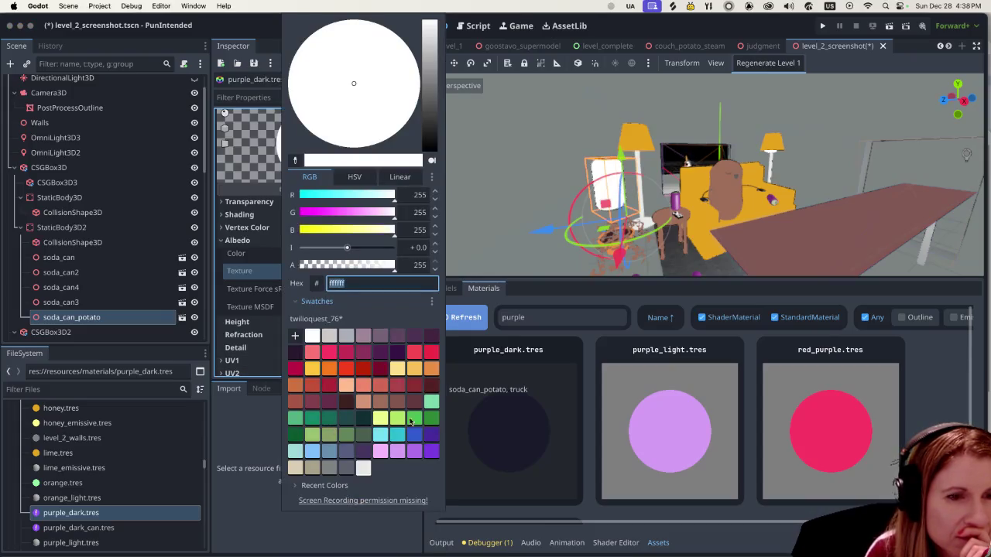
click(431, 435)
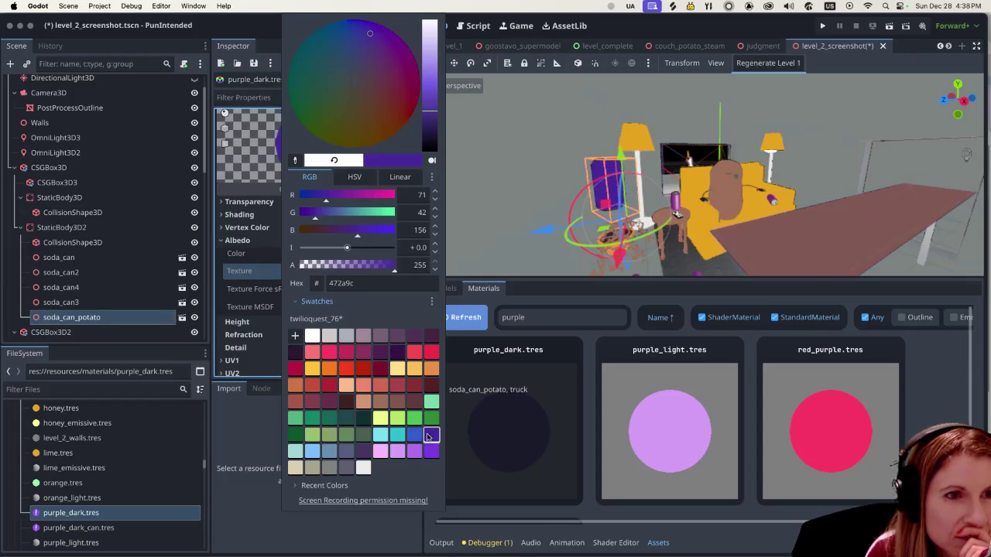
click(264, 423)
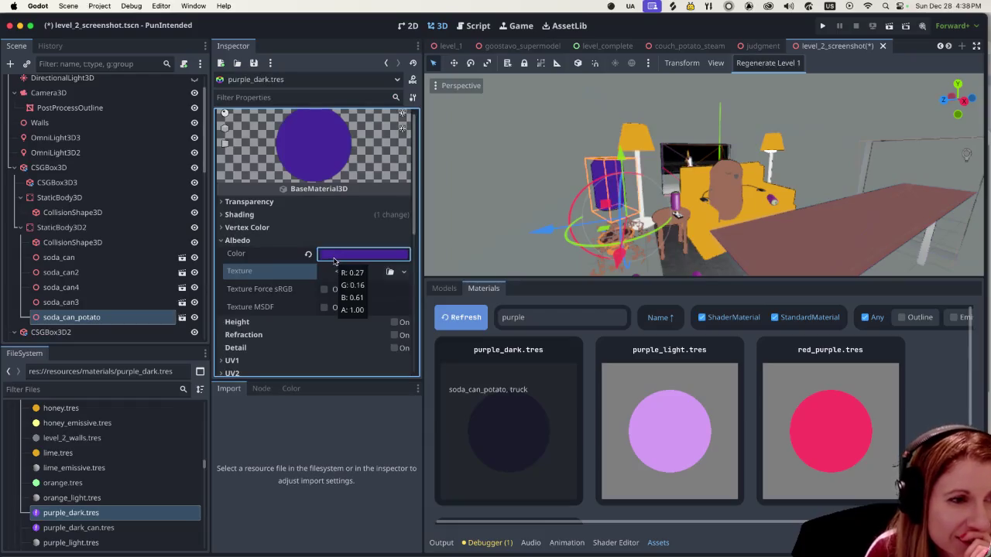
click(126, 527)
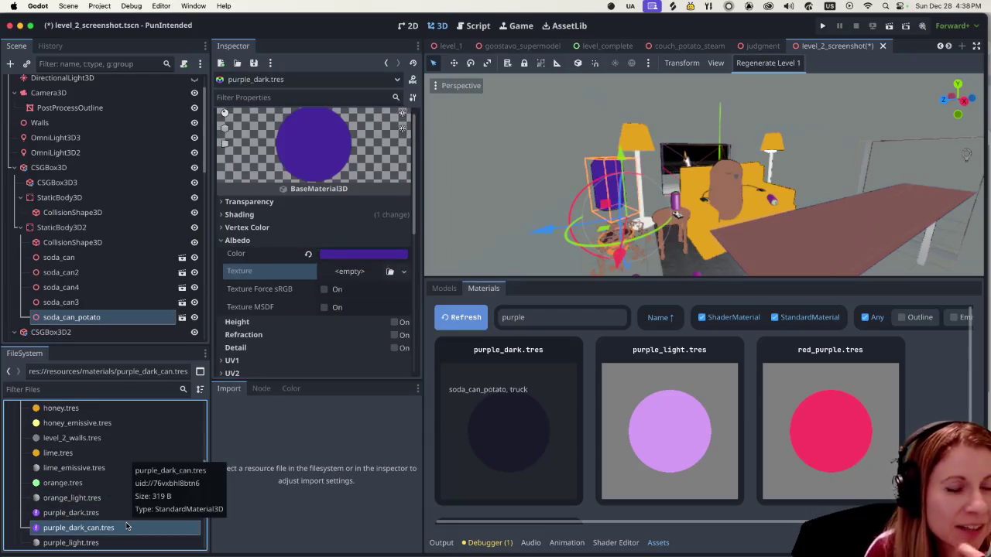
click(126, 527)
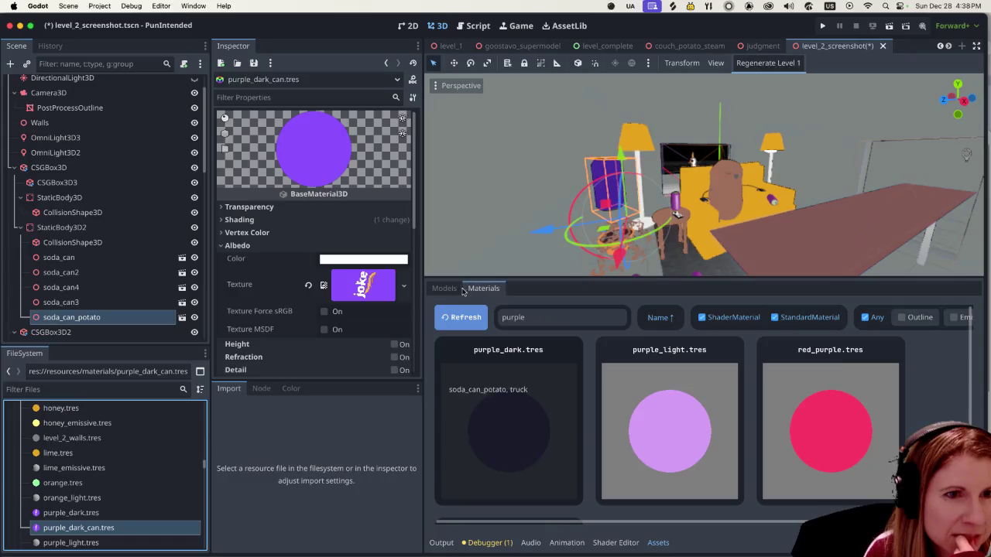
Search models for 'can' and inspect soda_can_potato.glb's Label material in Advanced import settings.
click(521, 390)
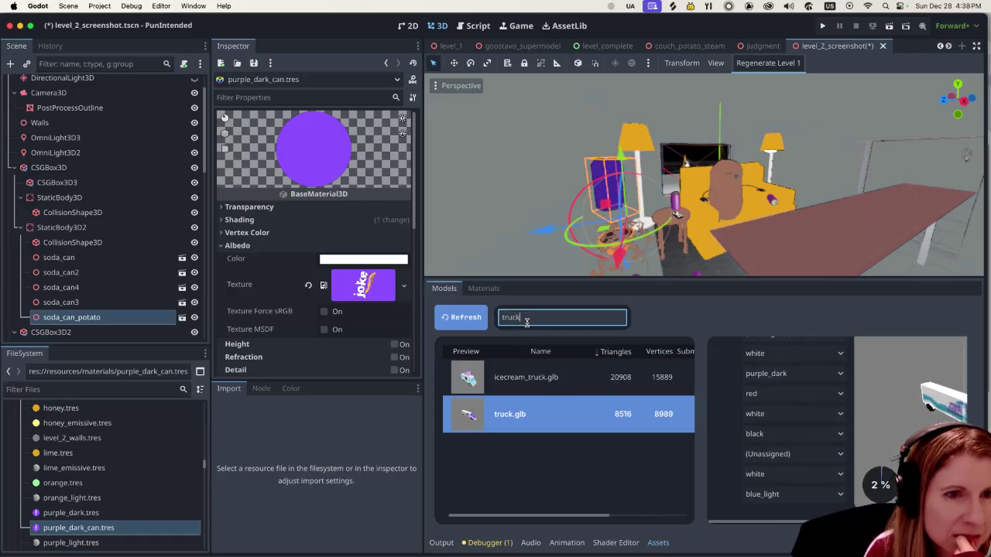
double_click(531, 317)
text(can)
click(465, 318)
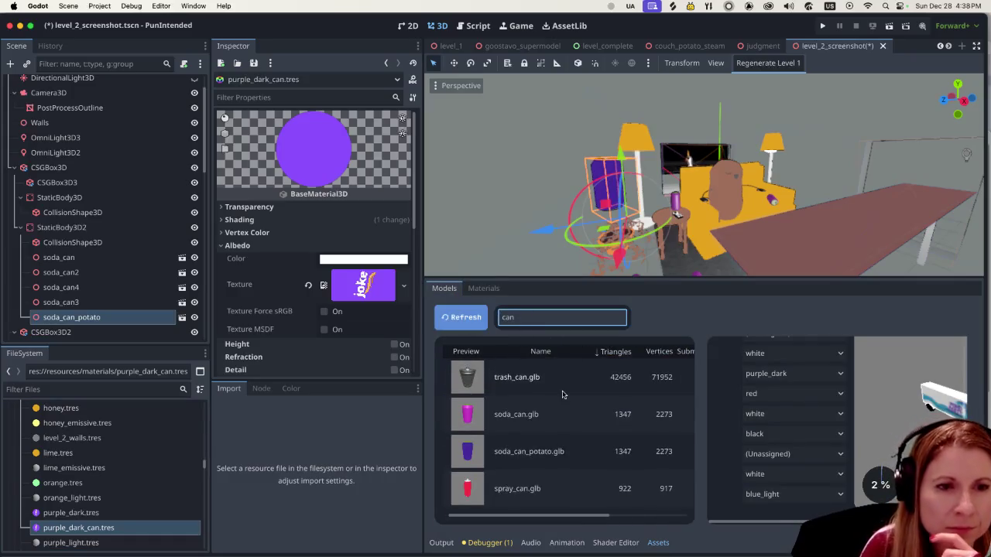
click(554, 451)
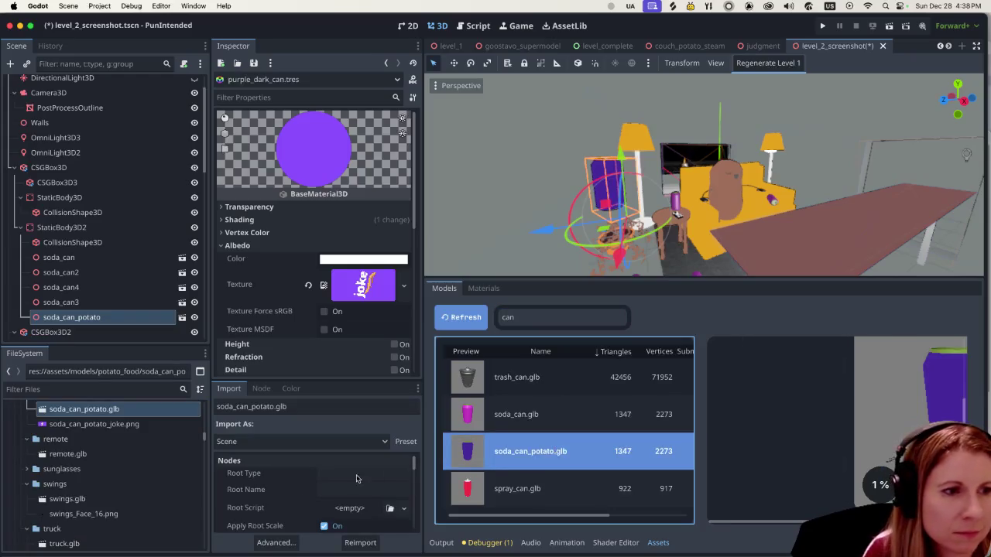
click(164, 409)
double_click(164, 409)
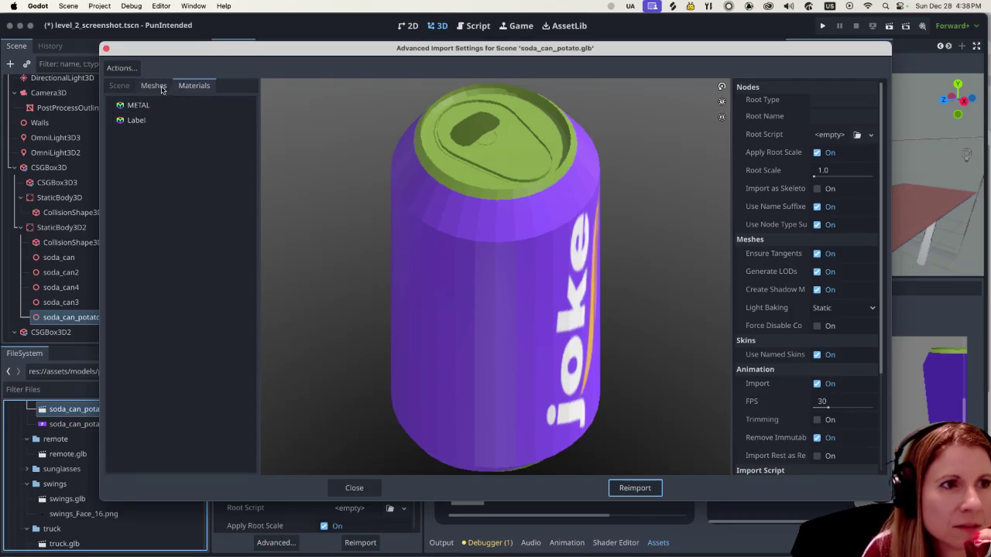
click(174, 121)
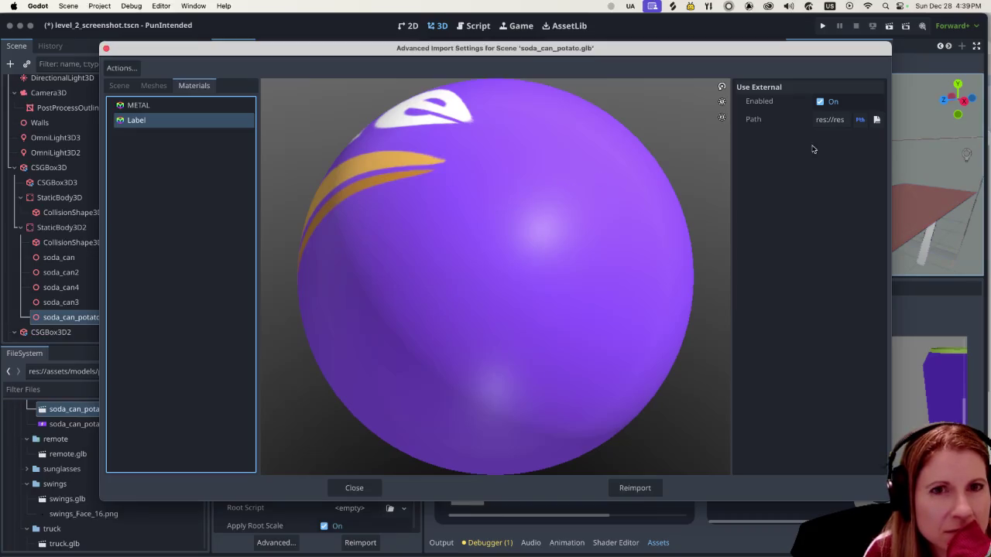
click(354, 488)
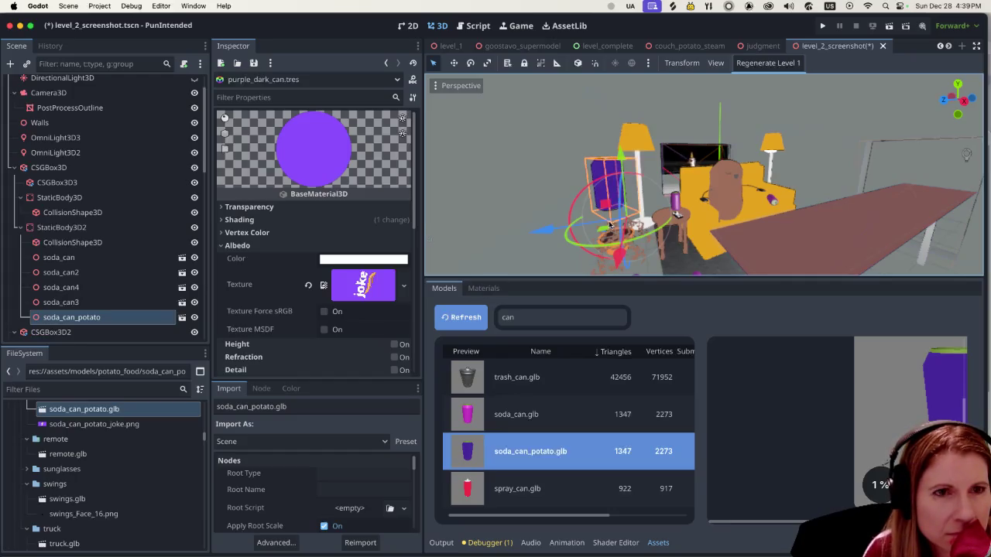
Enlarge the 3D view, rotate the soda_can_potato can about 124°, then restore the Assets panel.
scroll(582, 263, up, 3)
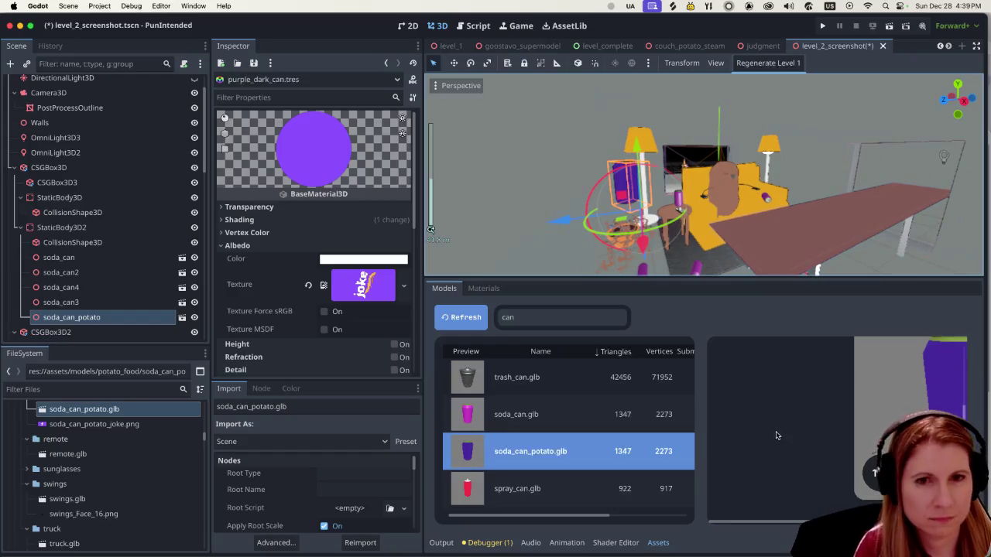
drag(781, 521, 809, 521)
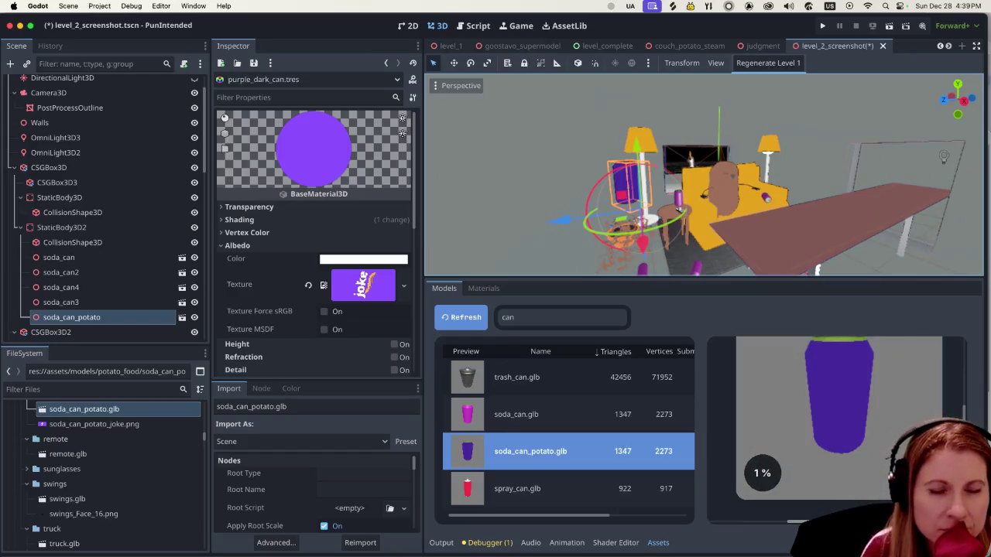
scroll(795, 457, up, 1)
scroll(795, 457, up, 1)
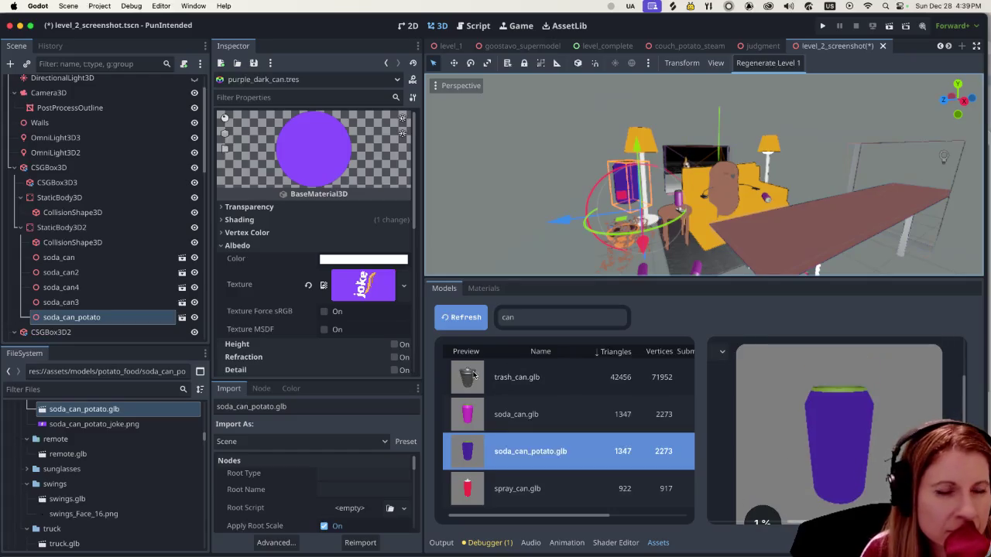
drag(504, 277, 503, 488)
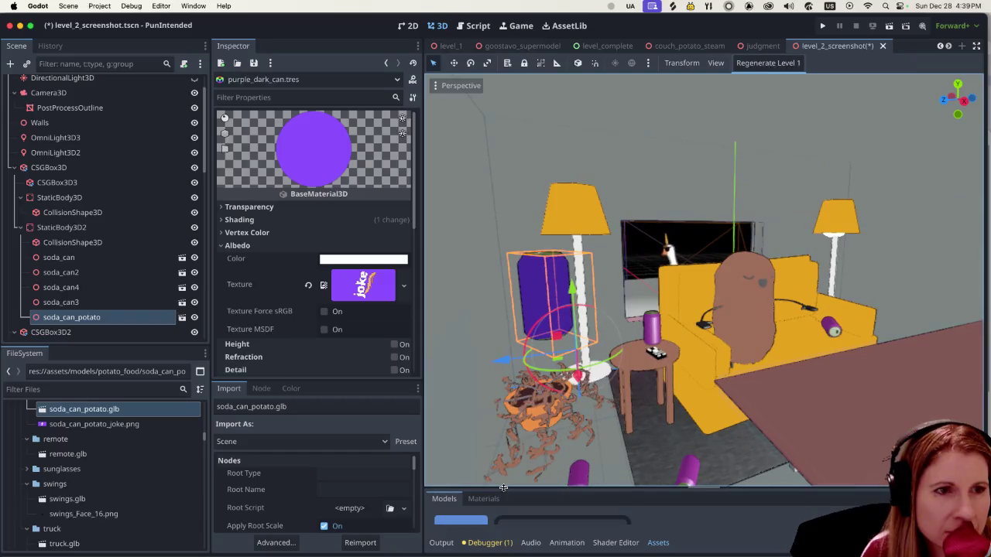
mouse_move(552, 373)
mouse_down()
mouse_move(636, 368)
mouse_move(649, 358)
mouse_up()
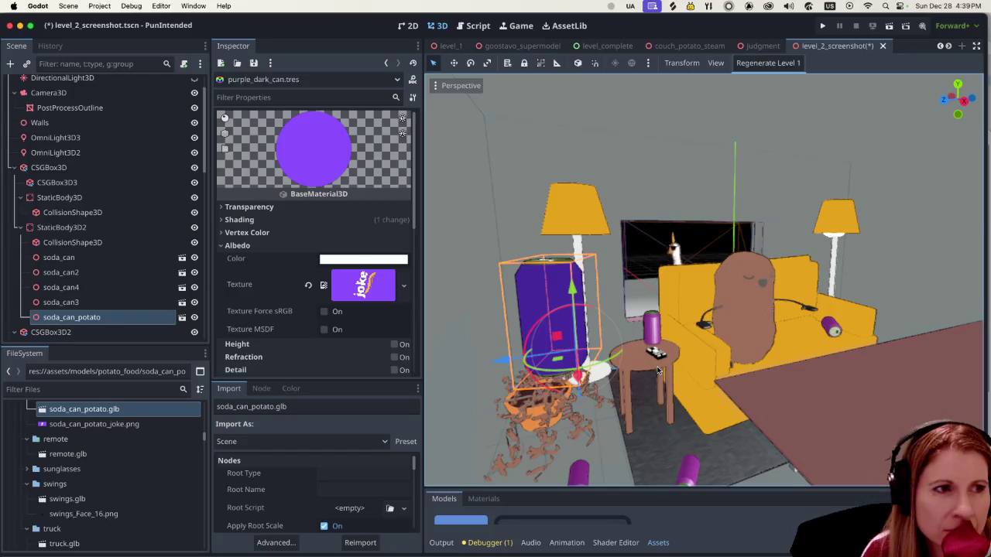
scroll(379, 283, down, 1)
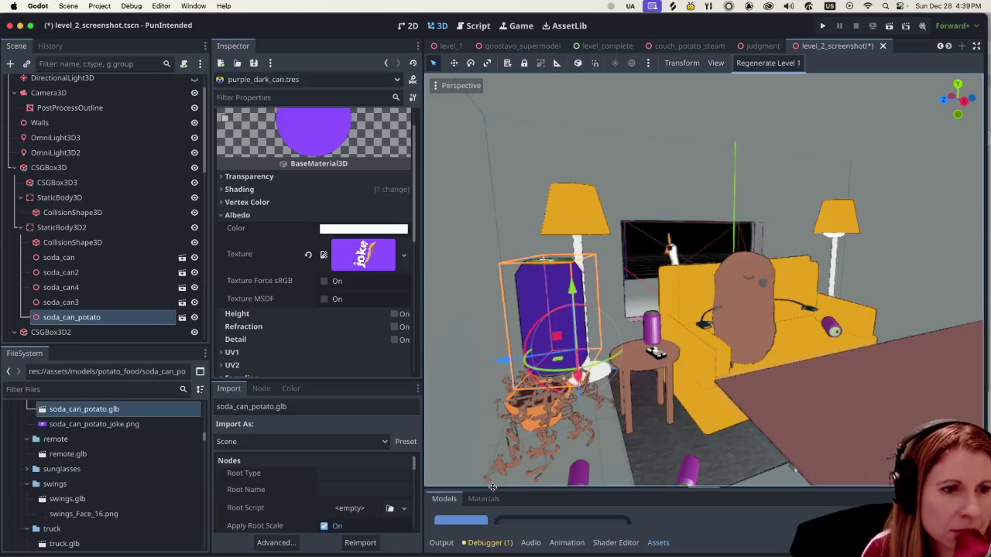
drag(492, 487, 477, 231)
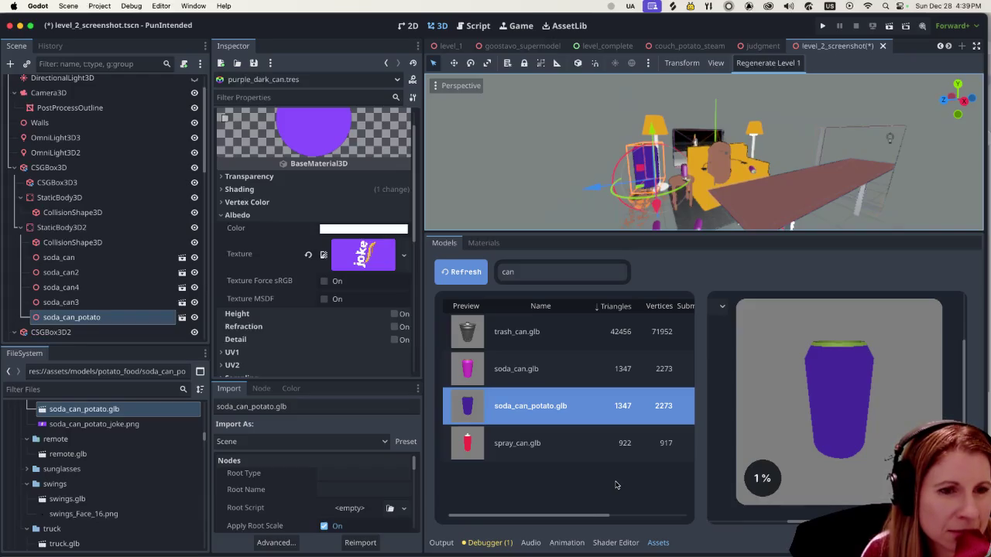
Browse the materials list, then check the can model's material choices without changing them.
click(484, 242)
scroll(511, 385, down, 3)
scroll(500, 356, up, 3)
click(443, 242)
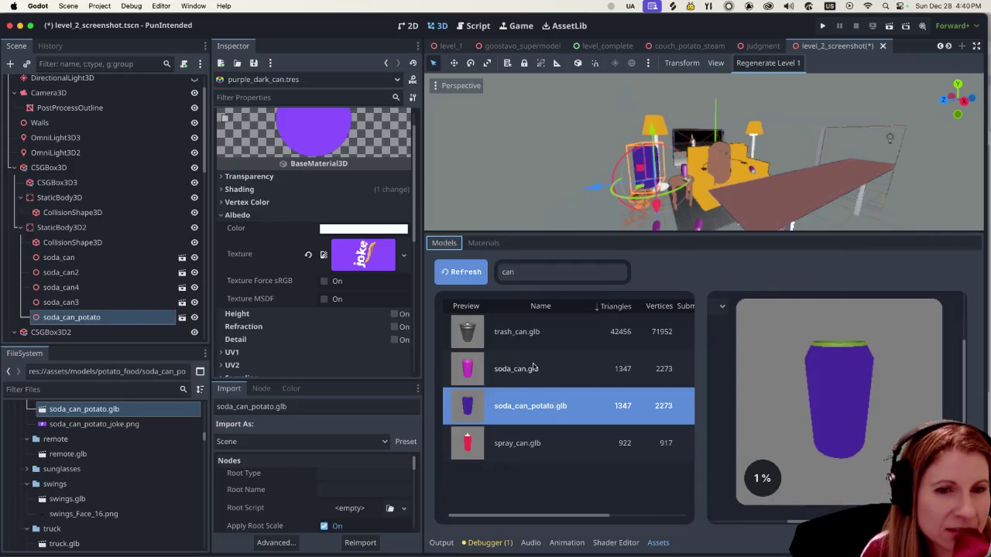
click(722, 308)
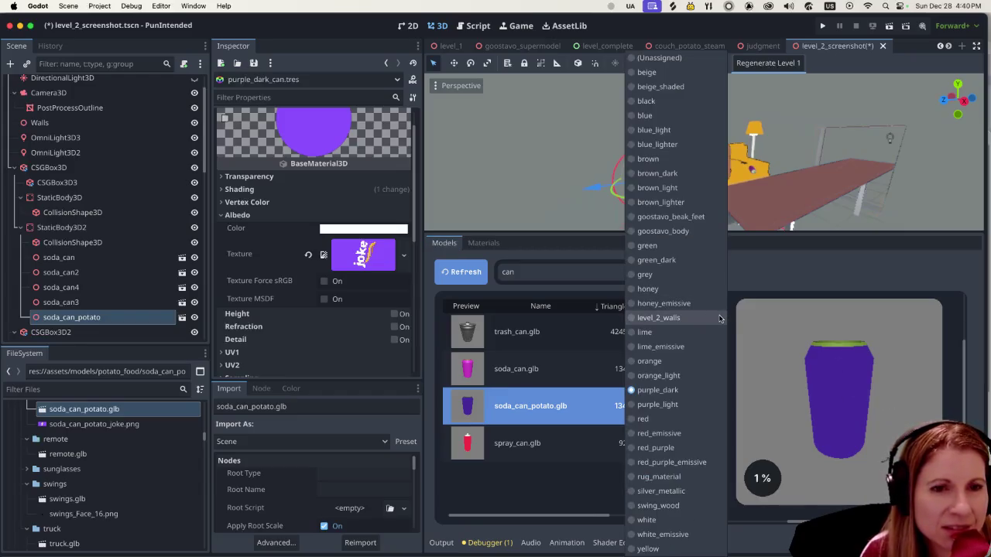
click(779, 287)
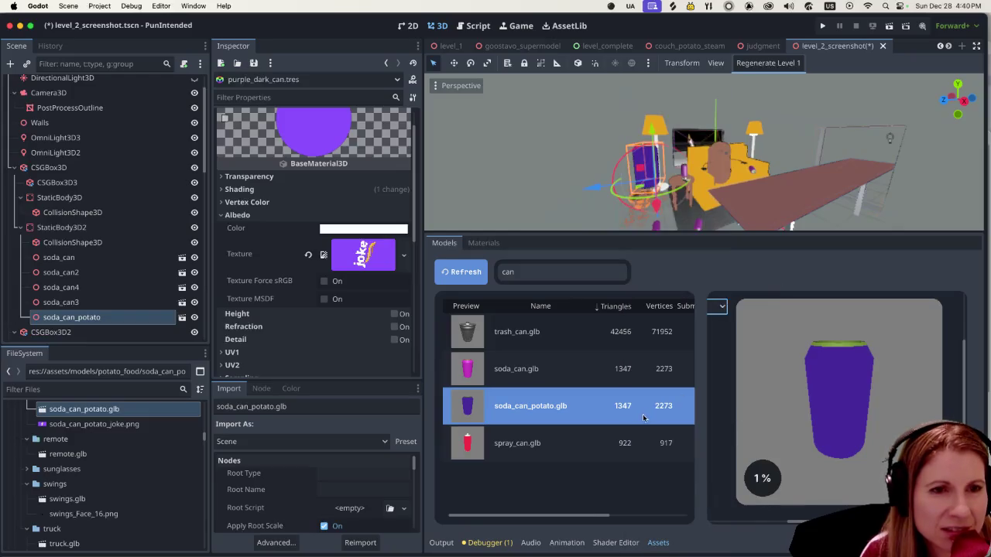
click(719, 307)
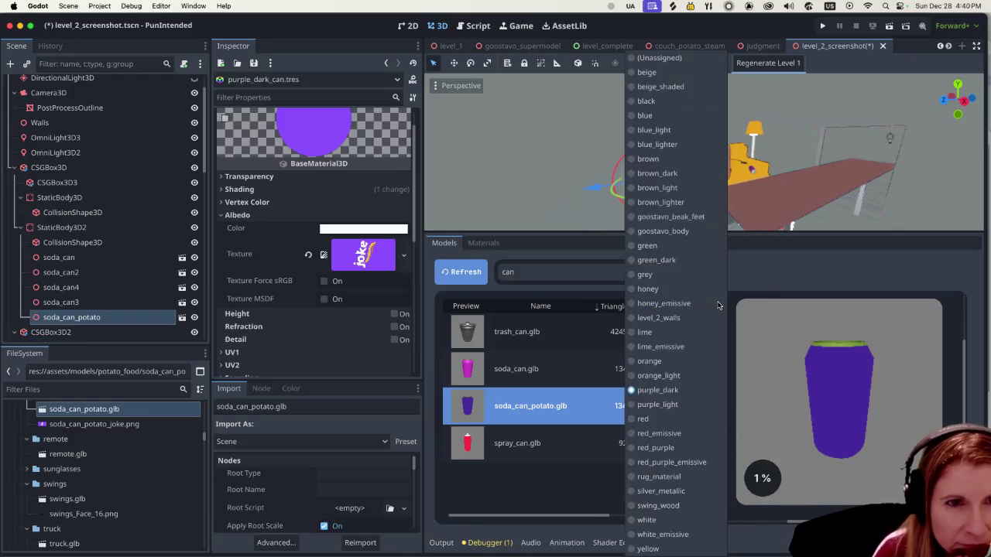
click(750, 275)
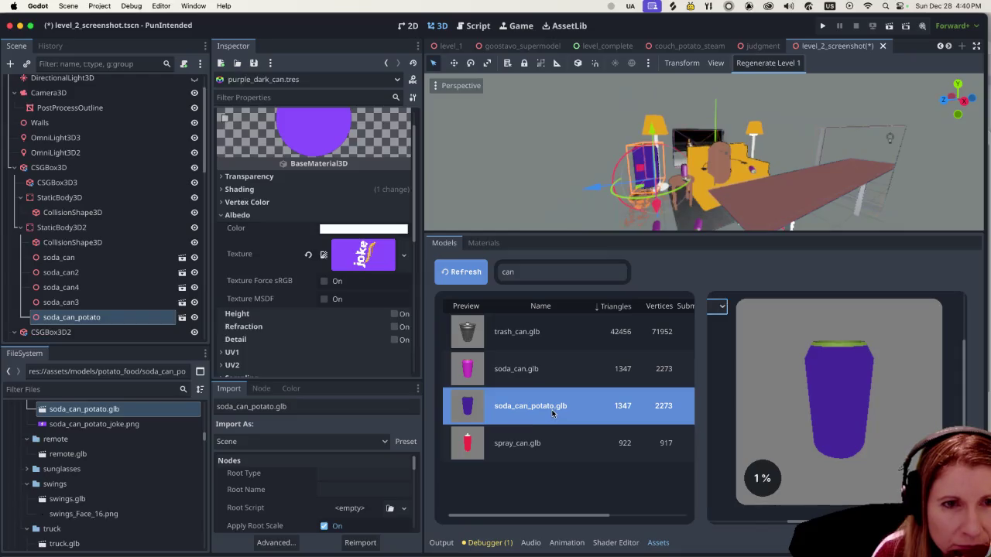
Recheck the can model's material list and return to the models, keeping purple_dark assigned.
click(719, 307)
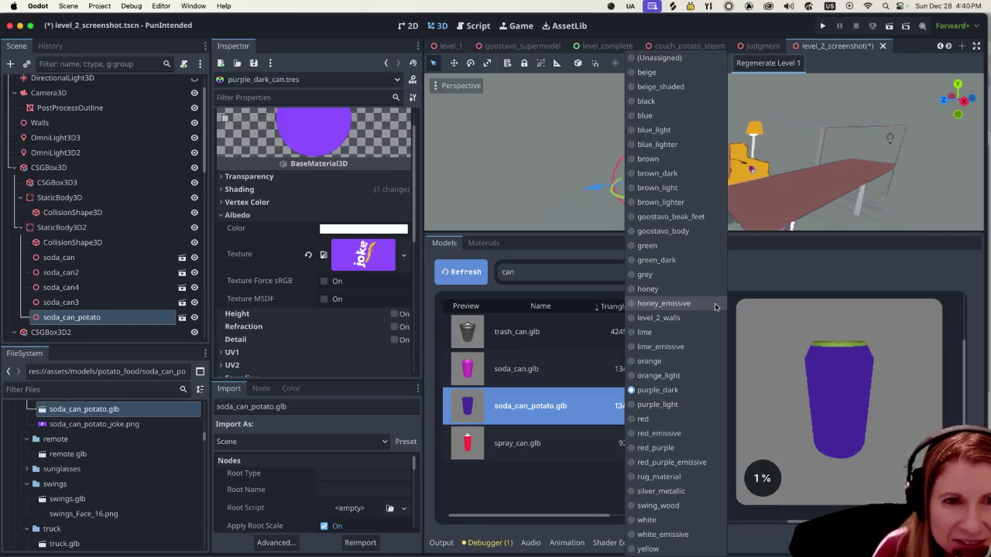
click(699, 306)
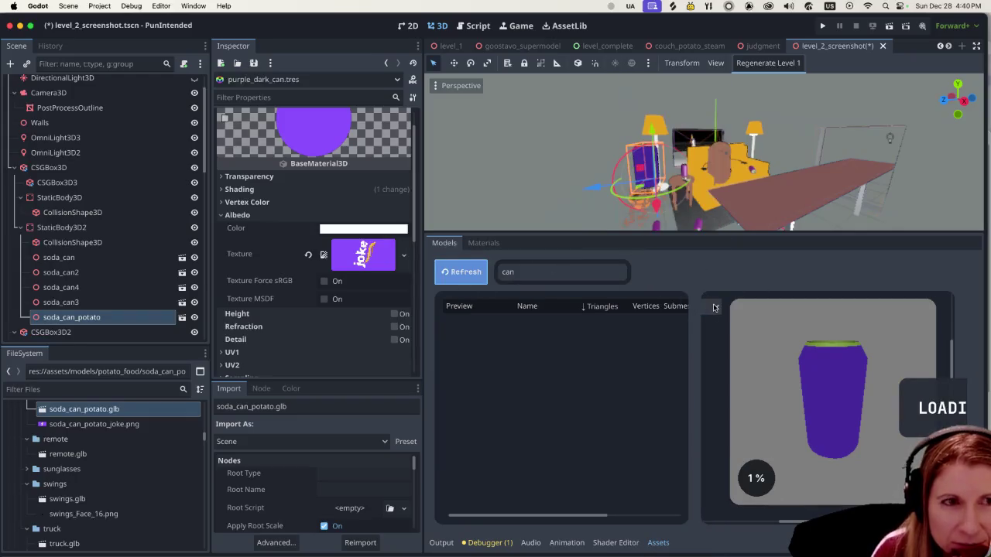
click(714, 307)
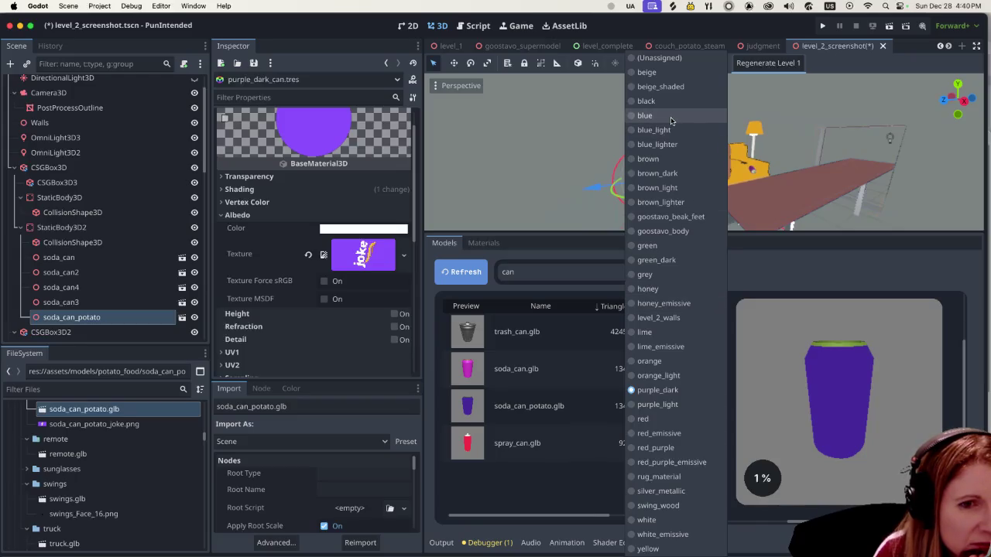
click(658, 390)
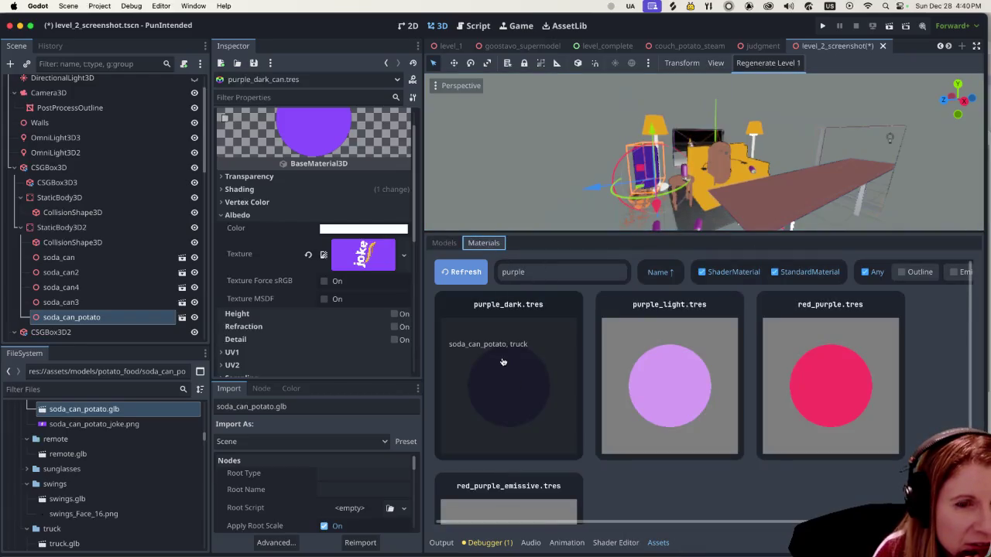
scroll(517, 311, down, 3)
scroll(517, 311, up, 3)
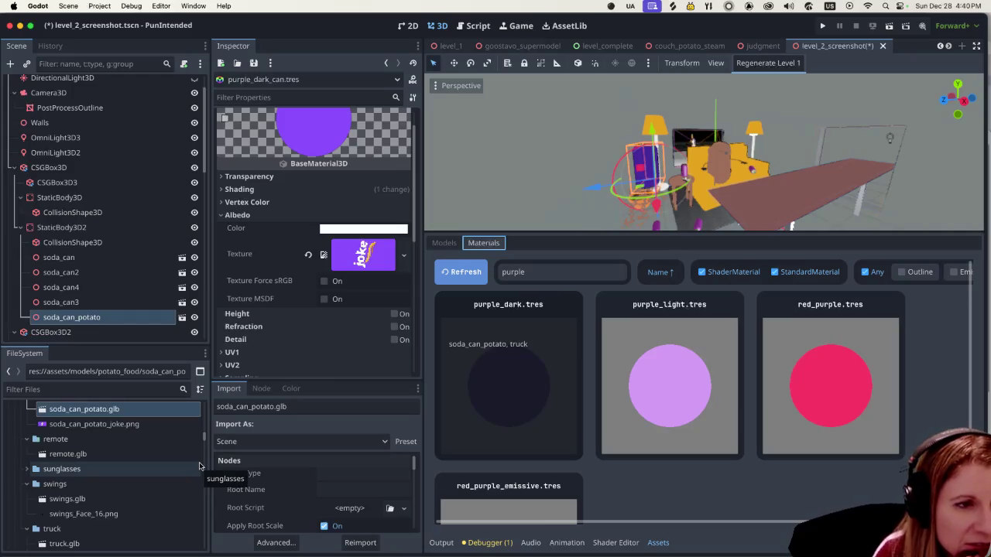
click(452, 245)
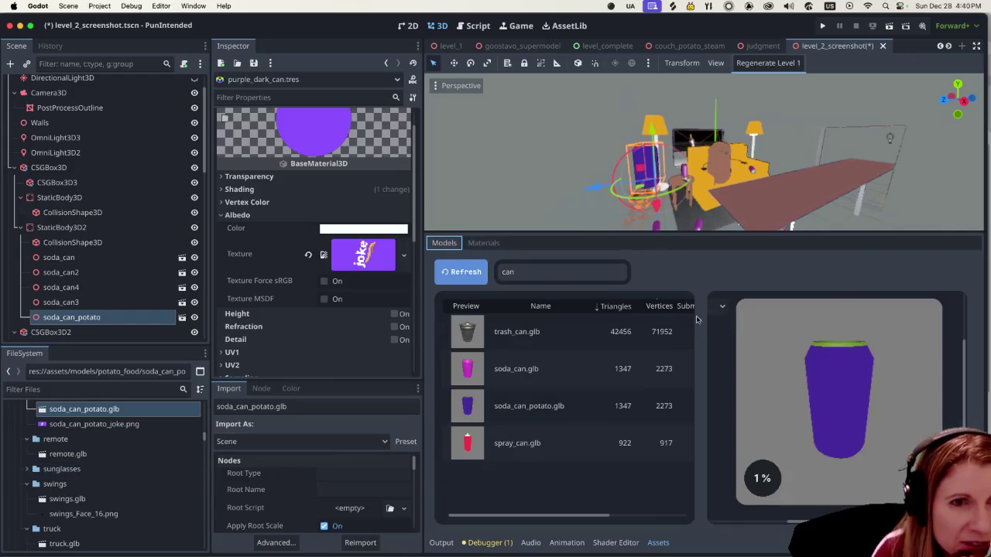
click(722, 314)
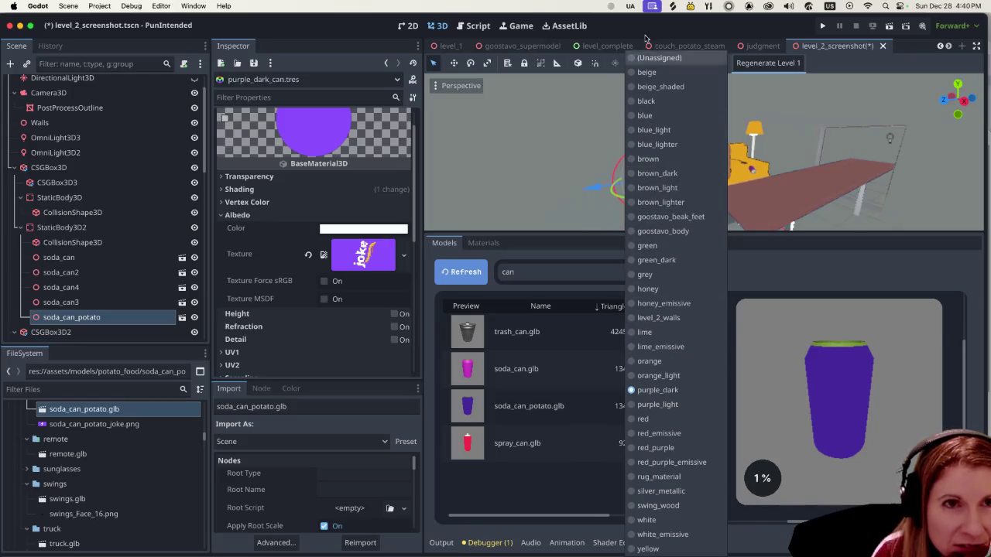
click(522, 246)
scroll(99, 463, up, 1)
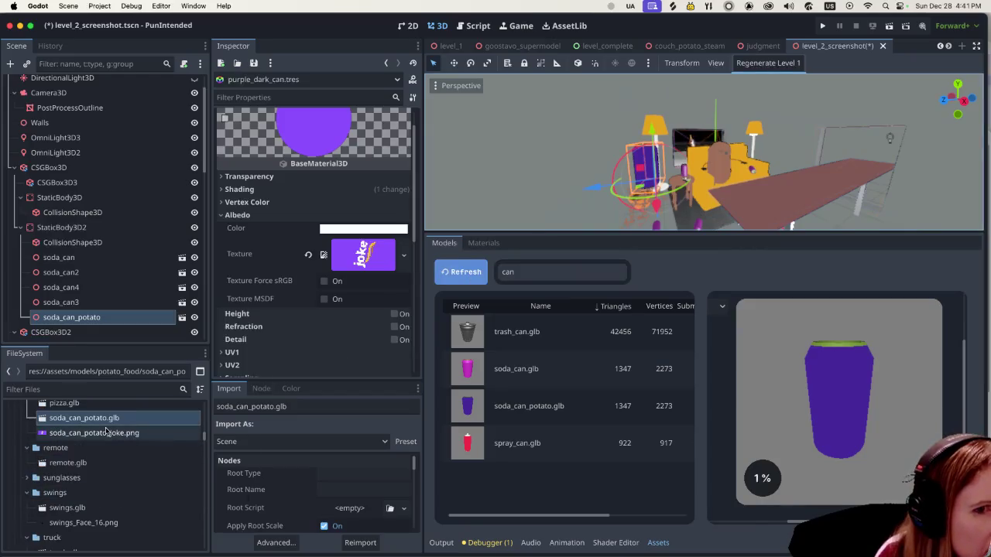
Inspect the purple_dark material, select purple_dark_can.tres in FileSystem and refresh the material library.
click(484, 242)
click(498, 400)
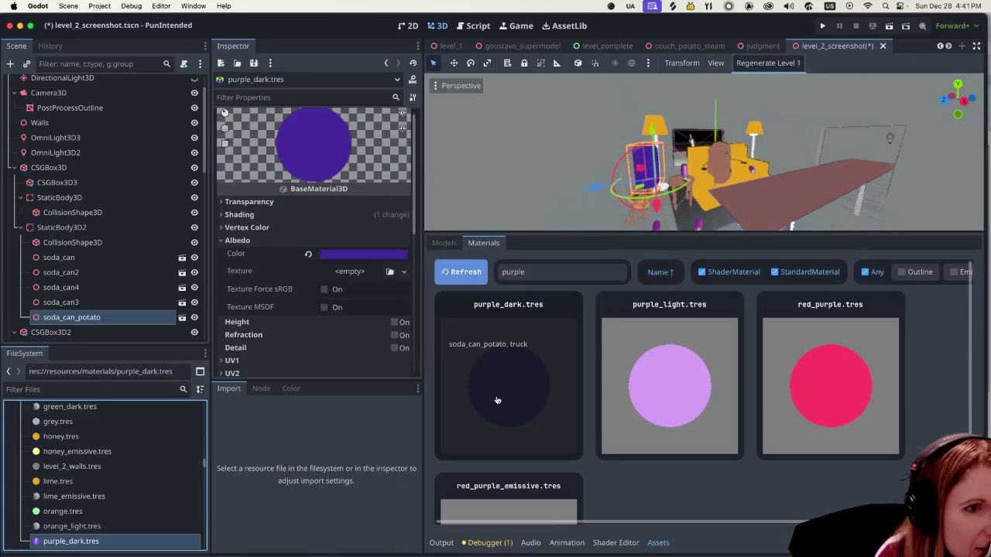
scroll(155, 480, down, 3)
click(126, 512)
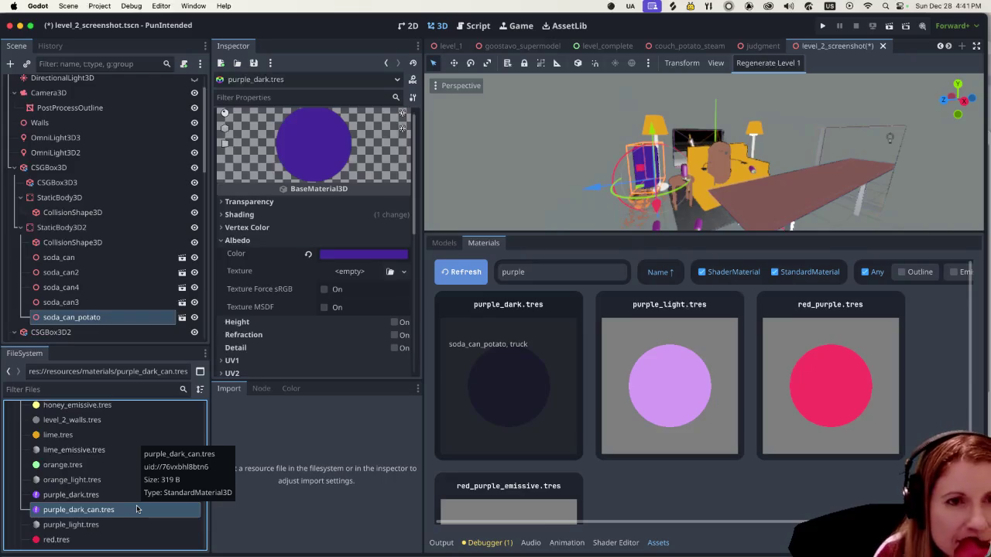
click(462, 272)
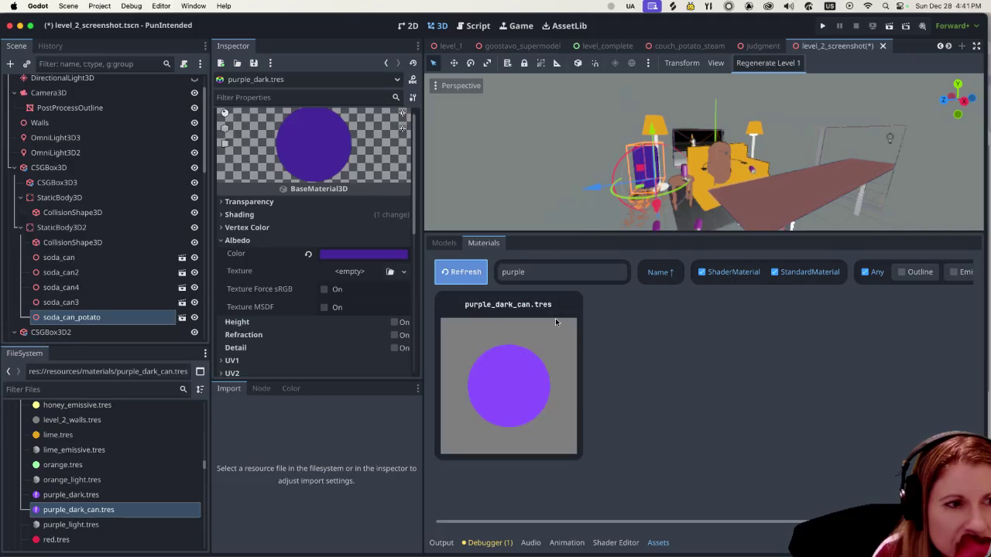
Reselect the soda_can_potato model and confirm its material choices still show purple_dark.
click(444, 242)
click(588, 403)
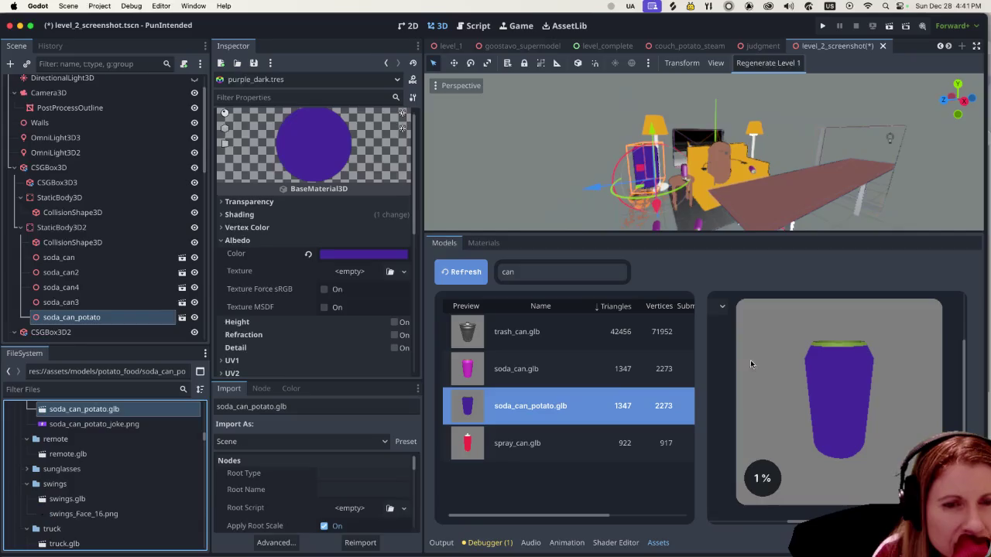
click(719, 306)
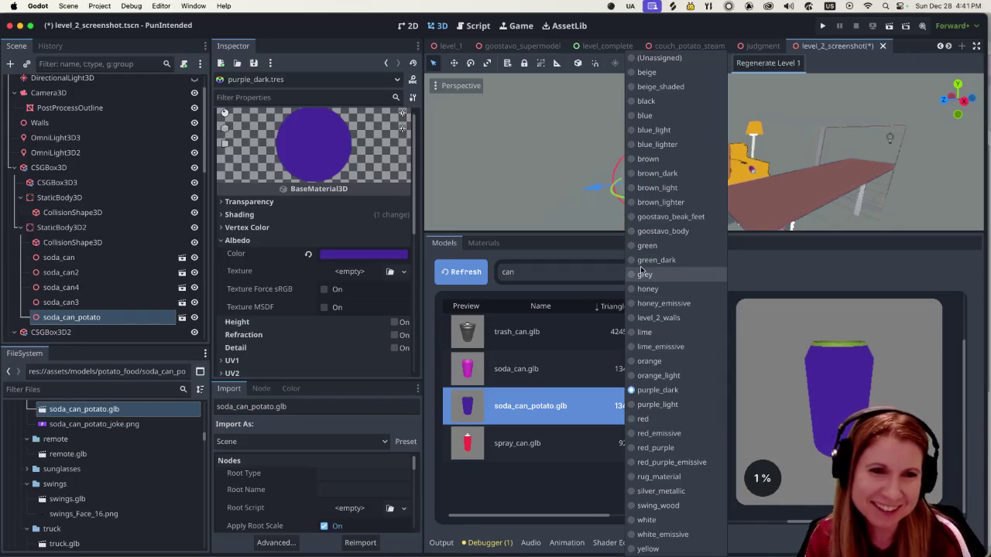
click(793, 273)
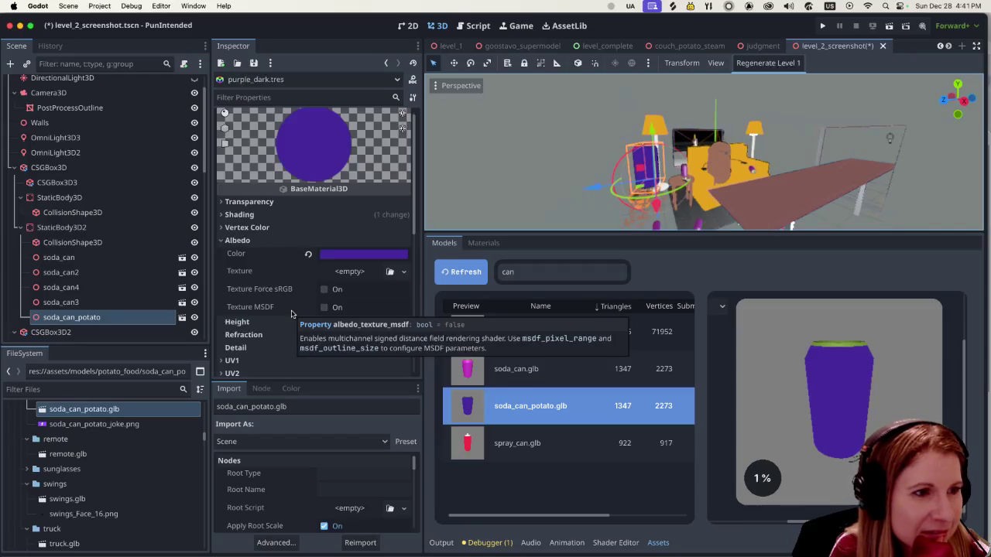
In soda_can_potato.glb's advanced import settings, point the Label material at purple_dark_can.tres and reimport.
double_click(122, 415)
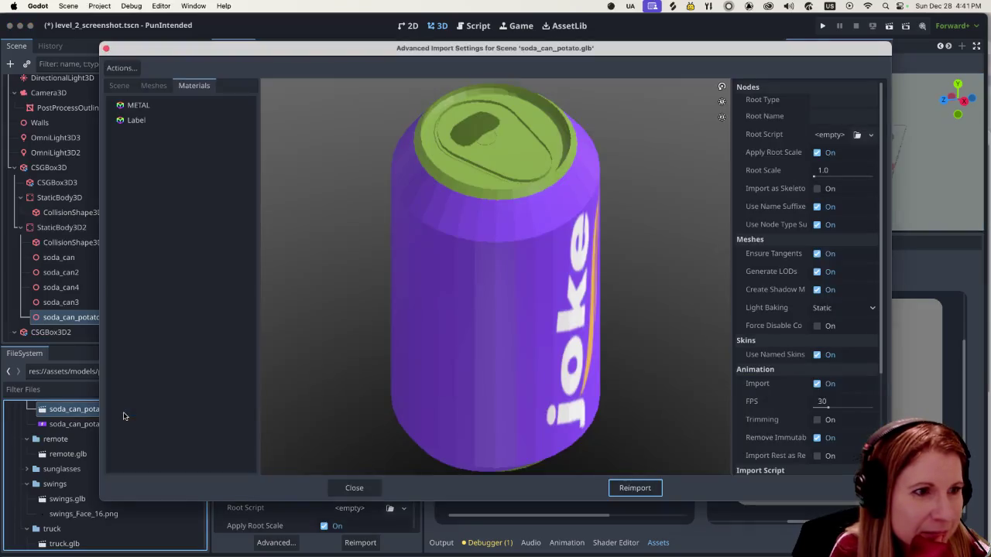
click(175, 120)
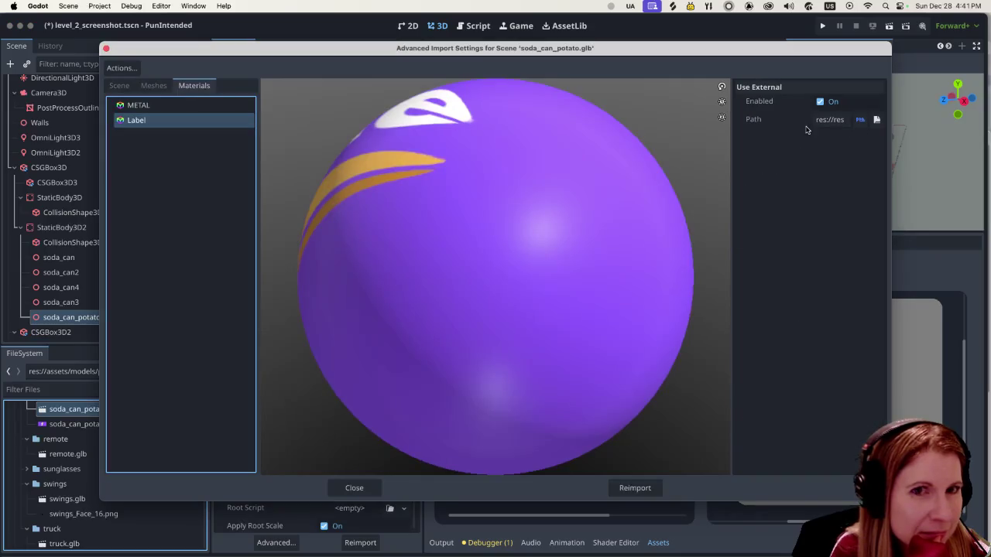
click(876, 120)
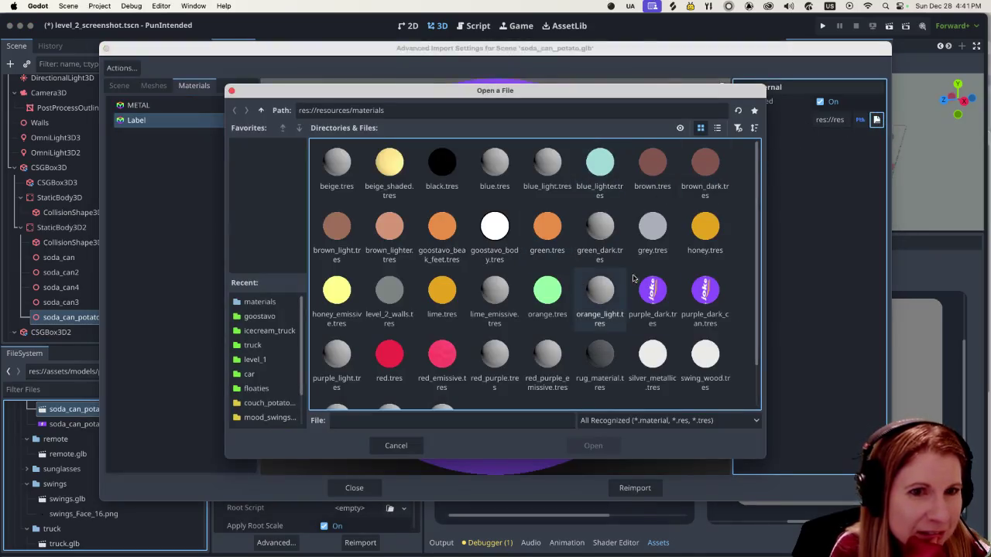
click(705, 291)
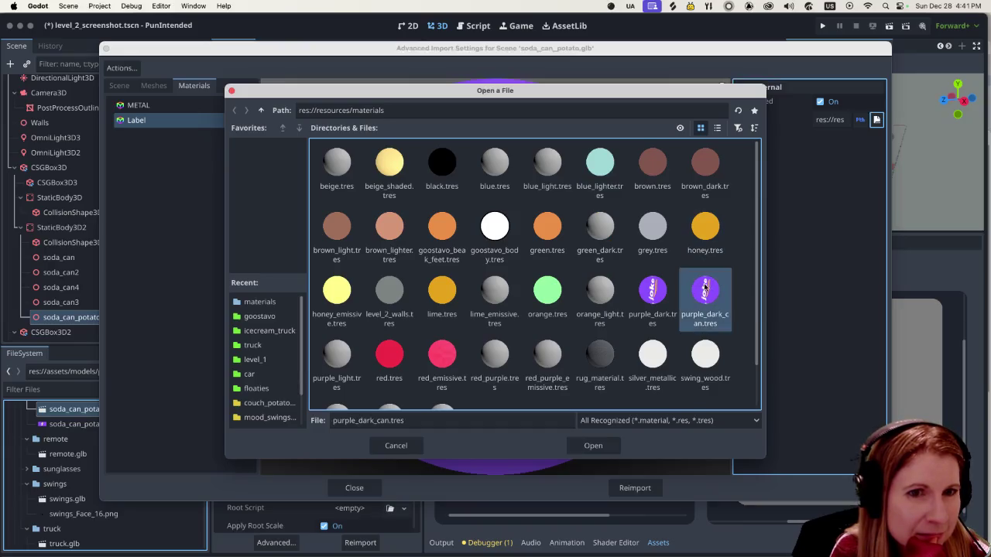
click(591, 446)
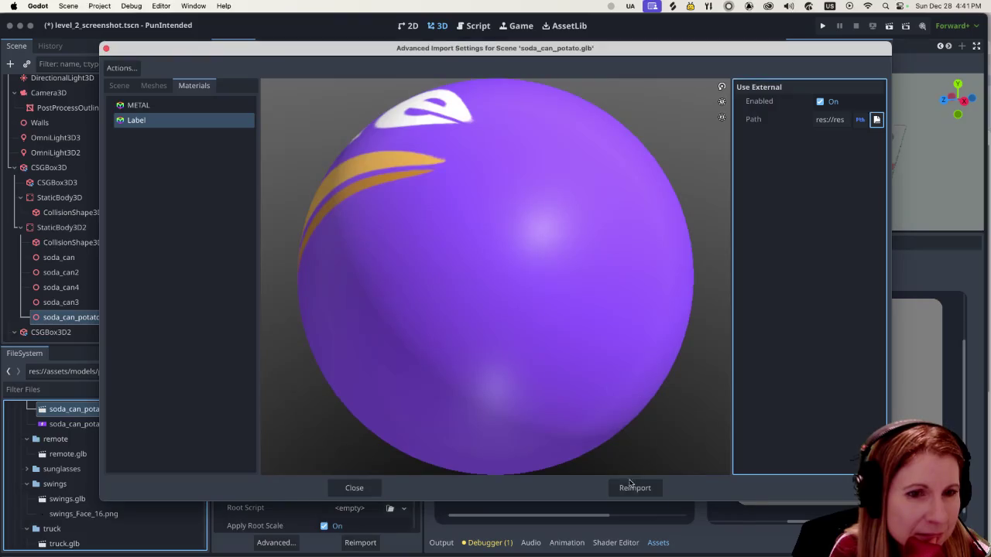
click(633, 488)
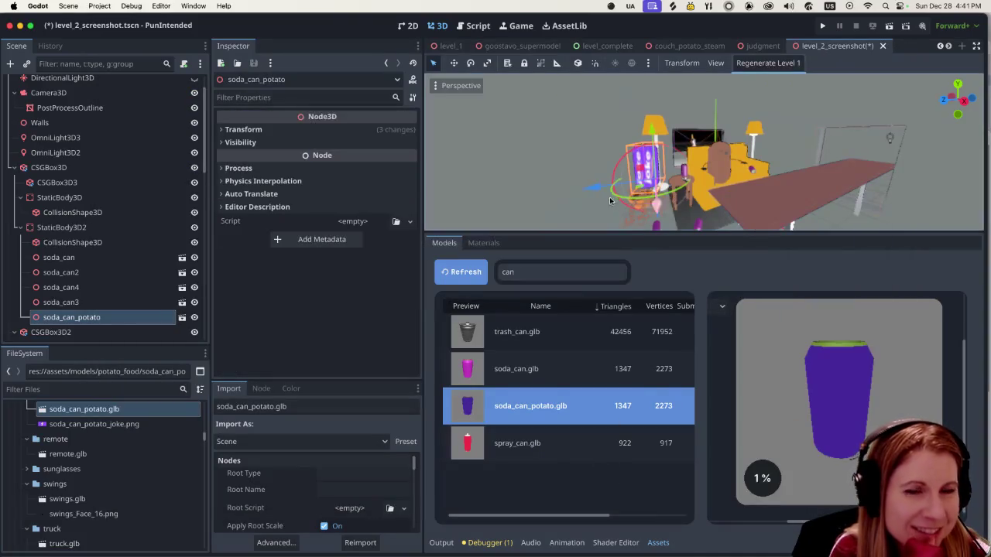
drag(612, 233, 610, 406)
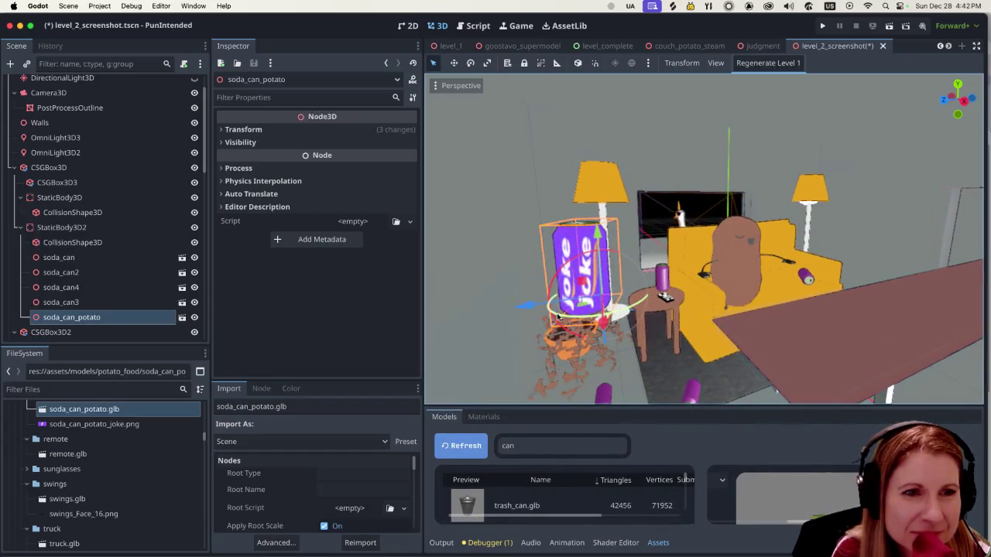
Rotate the soda can about 8 degrees and check its Transform values.
mouse_move(563, 316)
mouse_down()
mouse_move(516, 318)
mouse_move(525, 316)
mouse_up()
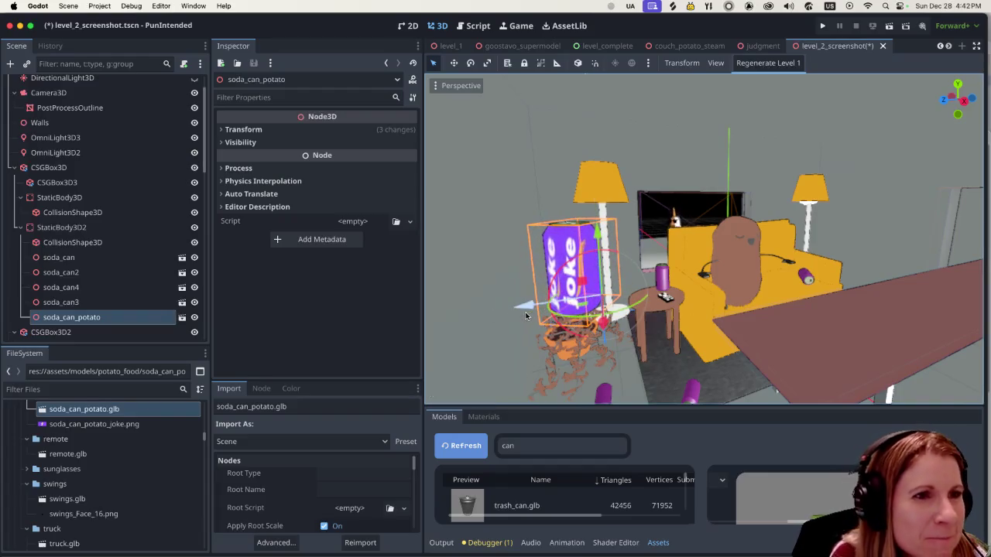
click(221, 132)
click(222, 131)
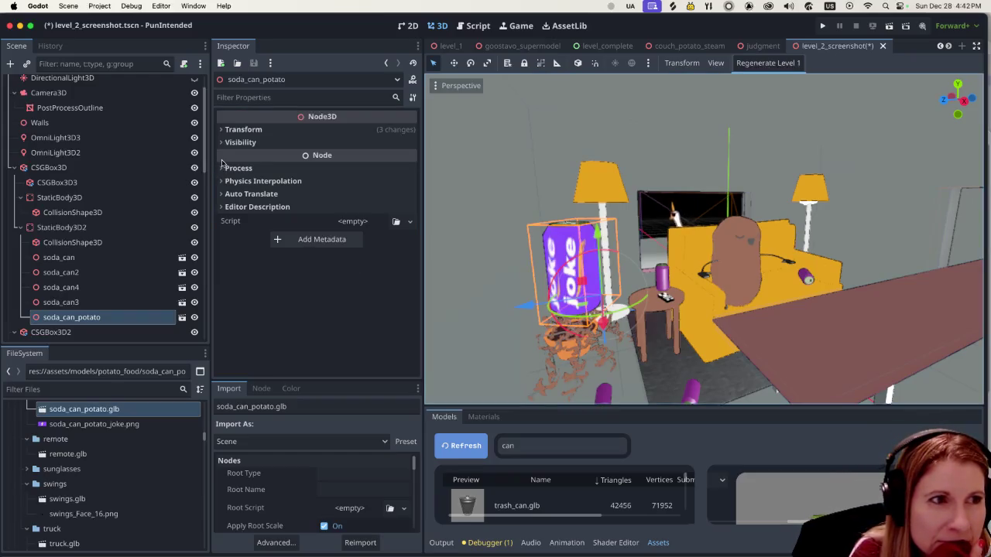
Inspect purple_dark_can.tres in an enlarged materials panel, then switch to Blender.
mouse_move(113, 429)
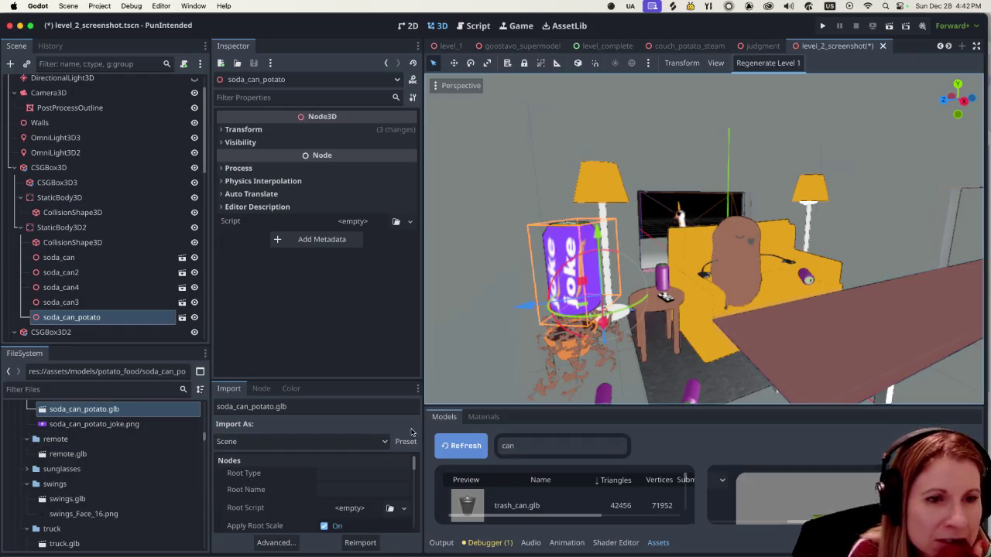
click(484, 417)
click(508, 479)
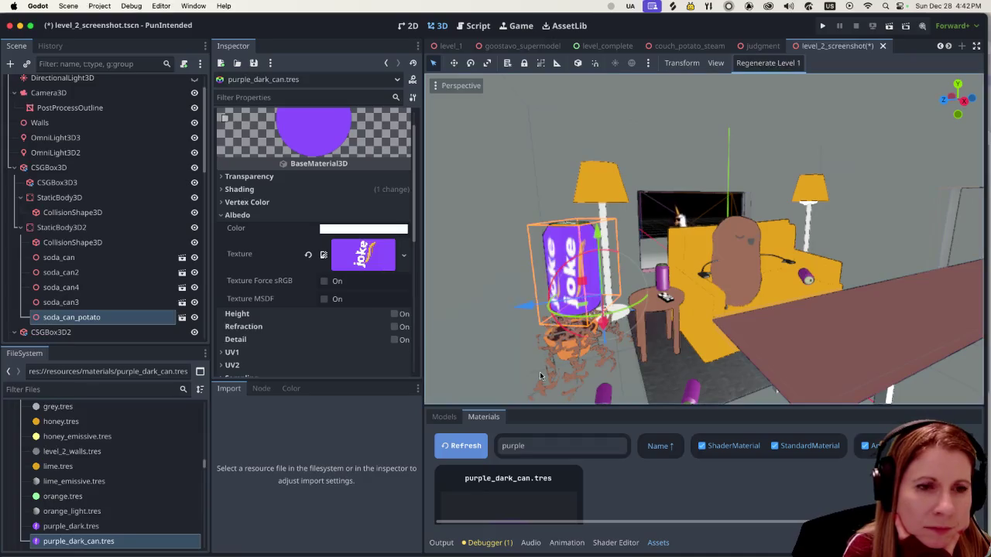
drag(524, 403, 519, 317)
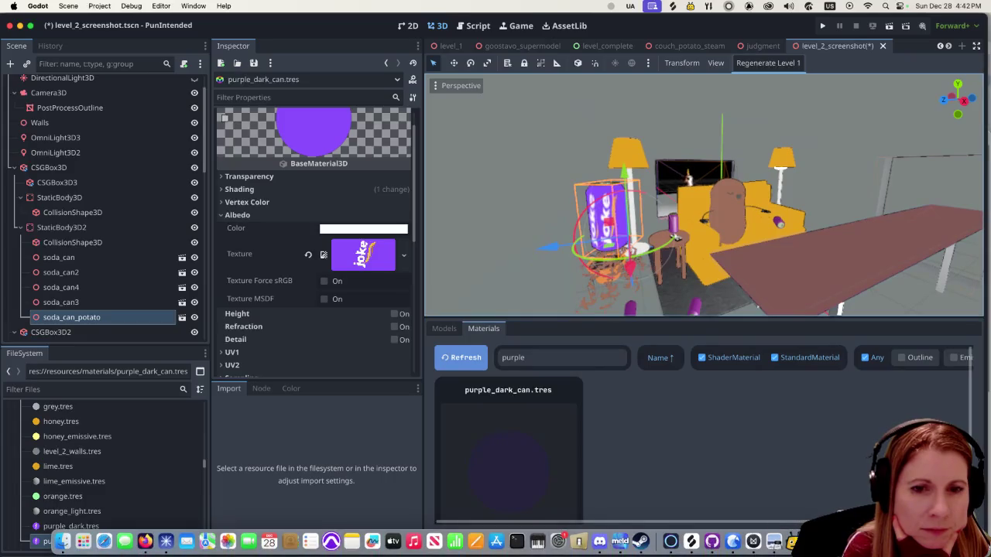
click(797, 549)
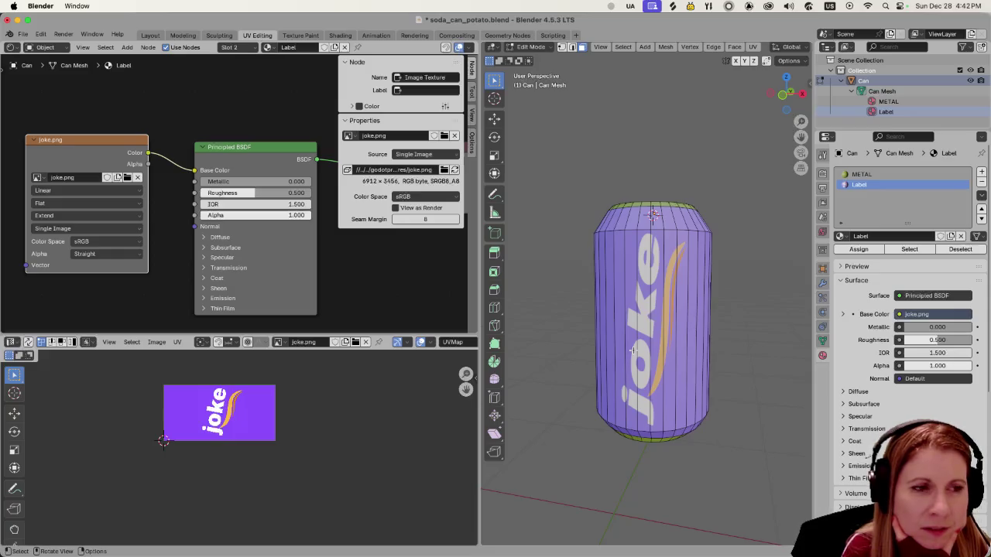
Look over the can mesh in Blender from another angle, then glance back at Godot.
key(a)
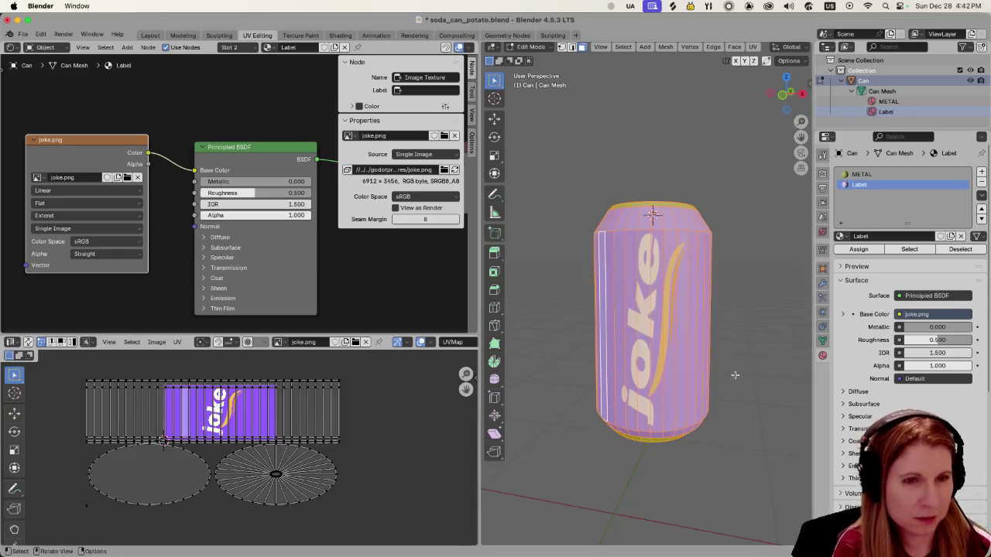
mouse_move(603, 481)
mouse_down()
mouse_move(752, 475)
mouse_move(553, 482)
mouse_move(719, 482)
mouse_move(649, 501)
mouse_move(750, 472)
mouse_move(646, 467)
mouse_move(549, 425)
mouse_move(760, 468)
mouse_up()
click(616, 505)
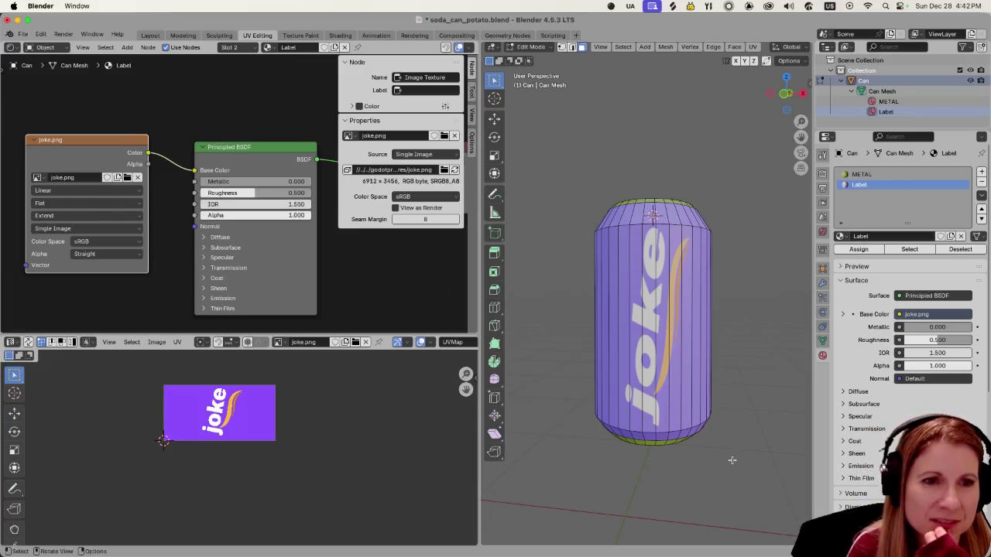
click(720, 544)
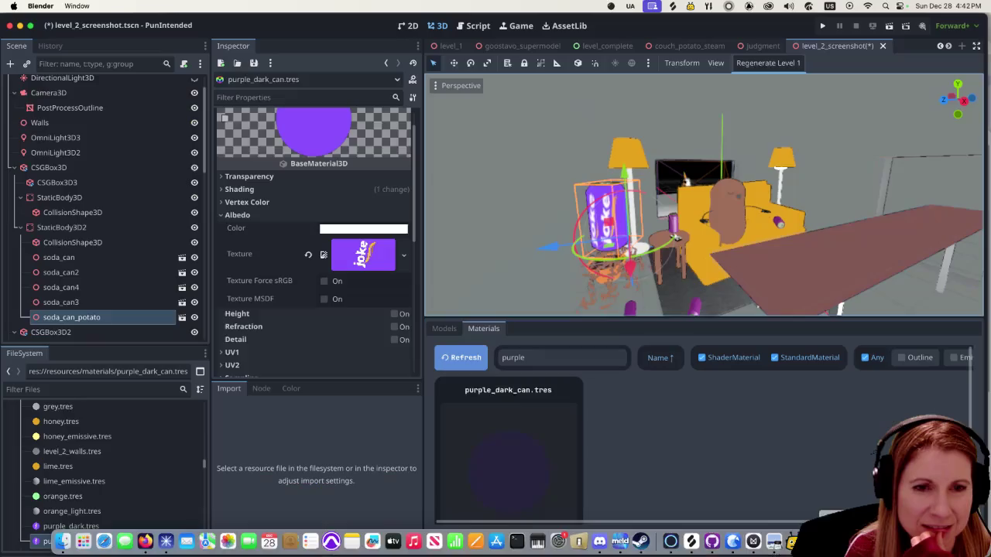
scroll(586, 243, up, 3)
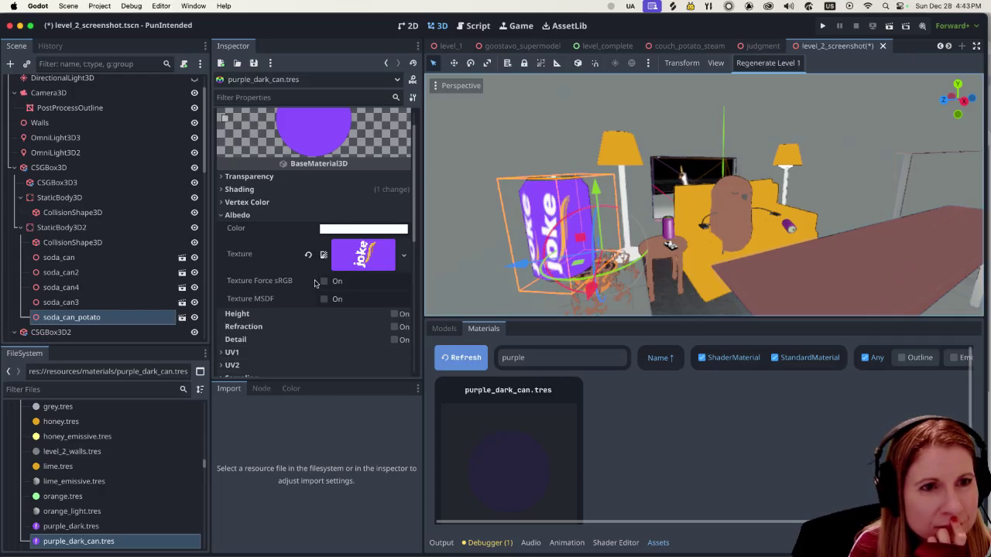
mouse_move(315, 283)
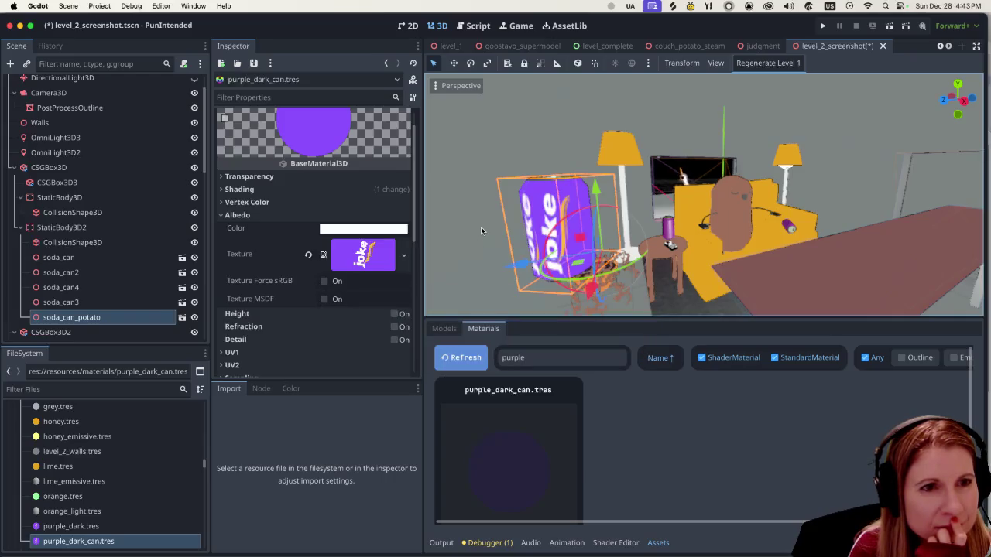
mouse_move(496, 555)
Return to Blender and save soda_can_potato.blend.
key(super+Tab)
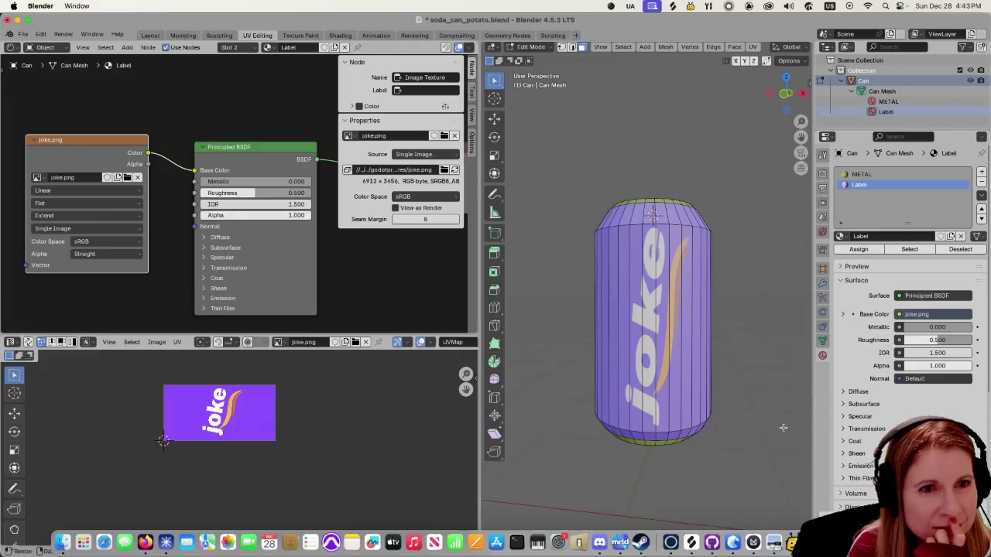
key(super+s)
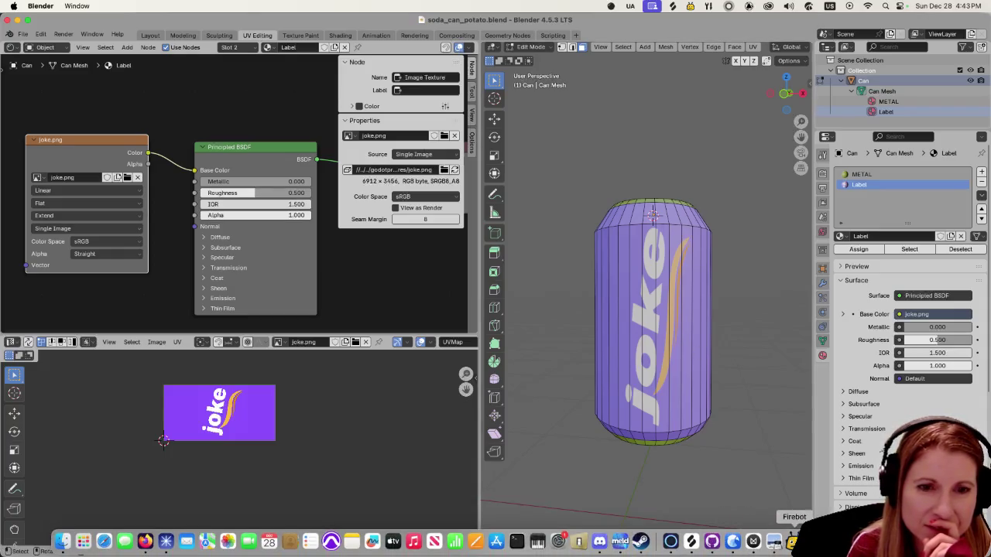
click(791, 542)
Export all models from GooseControl (1 exported, 51 skipped) and return to Godot.
click(412, 292)
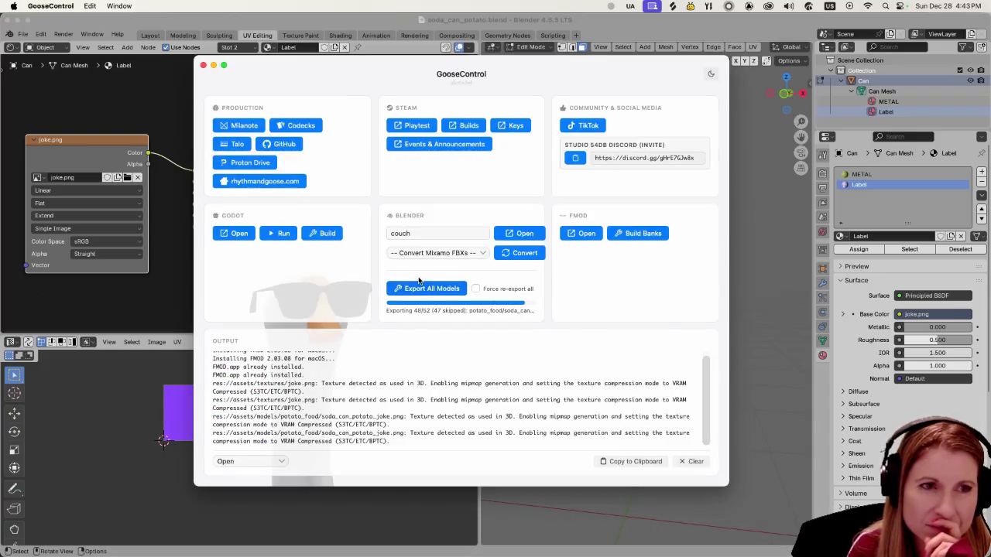
mouse_move(407, 554)
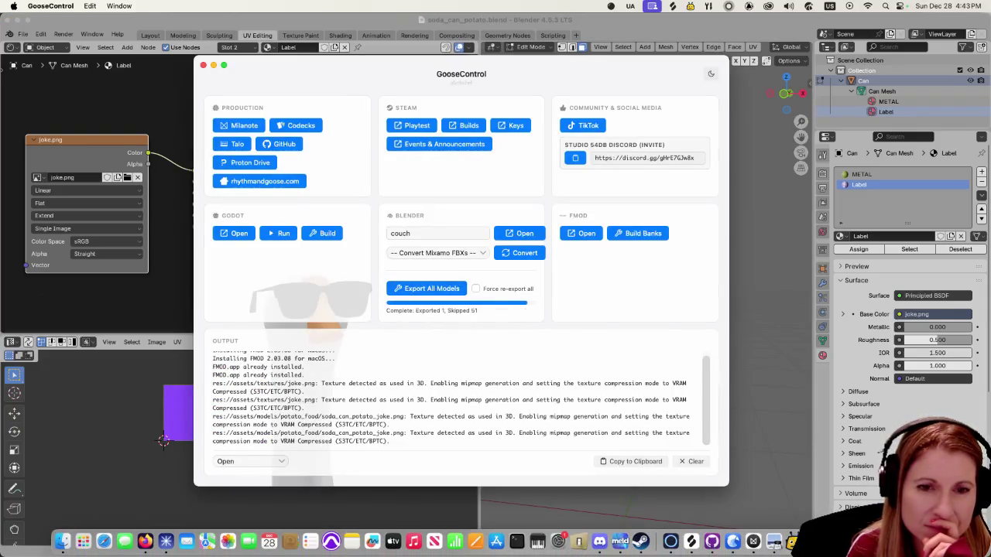
click(671, 541)
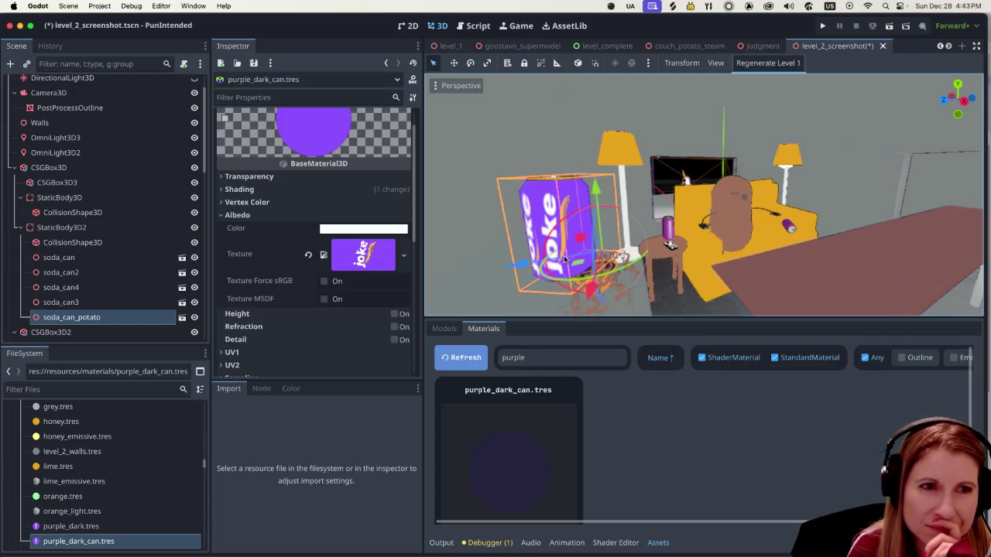
Inspect the re-exported joke can in the viewport and make the FileSystem dock taller.
scroll(564, 259, left, 10)
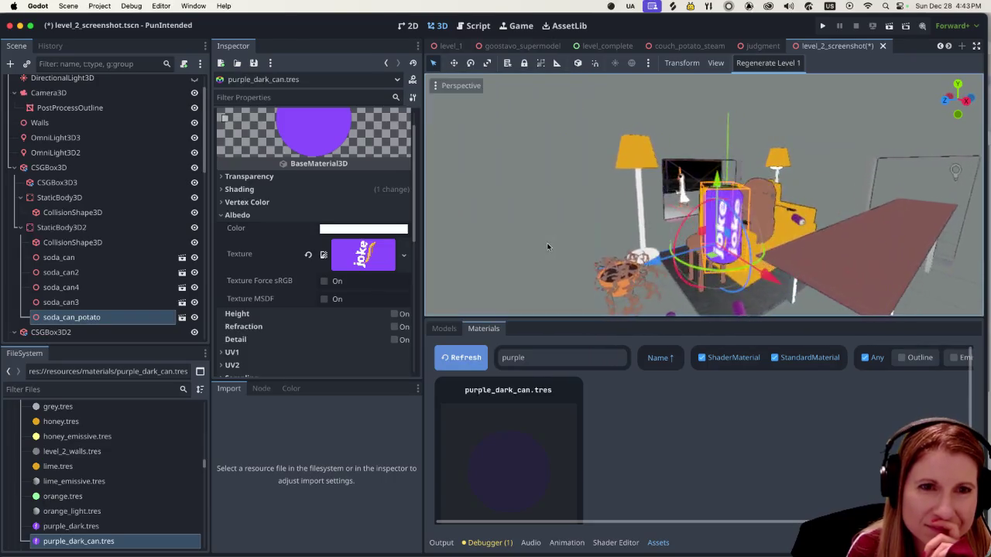
scroll(548, 247, up, 8)
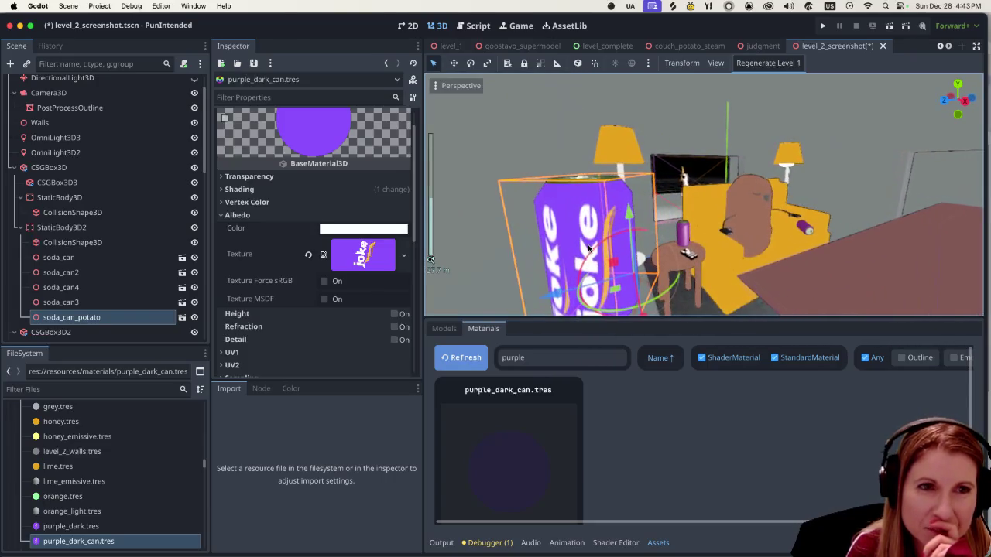
scroll(574, 221, down, 5)
scroll(577, 217, up, 3)
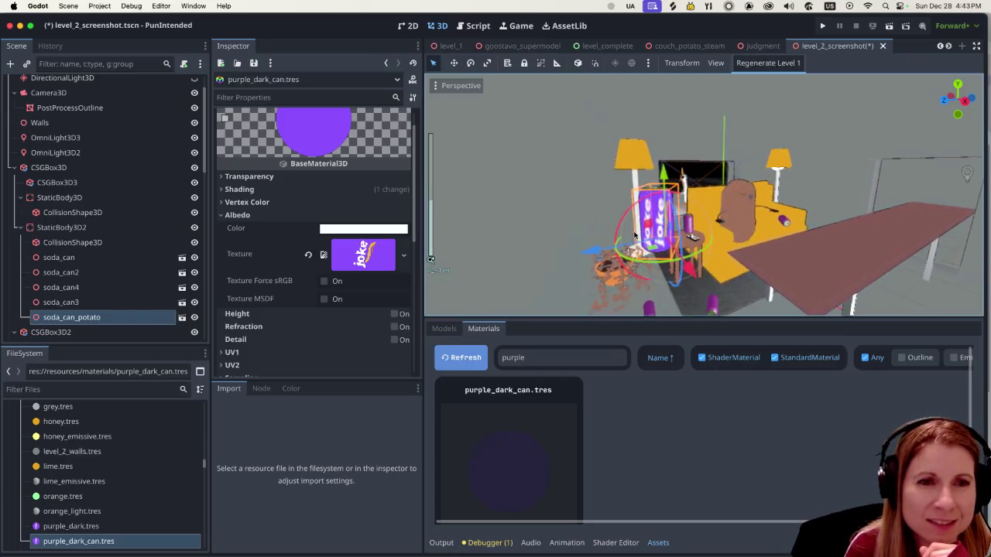
scroll(635, 235, up, 3)
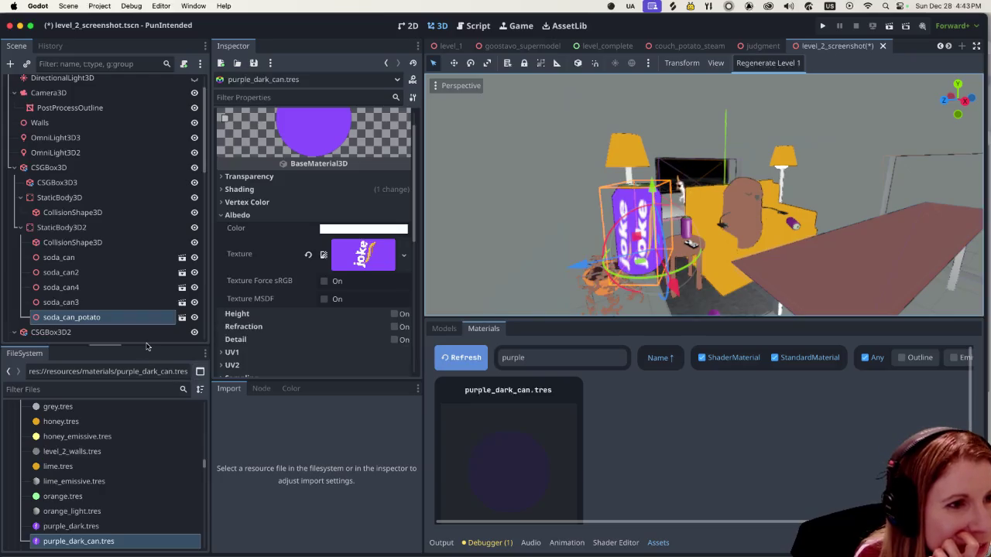
drag(147, 344, 146, 321)
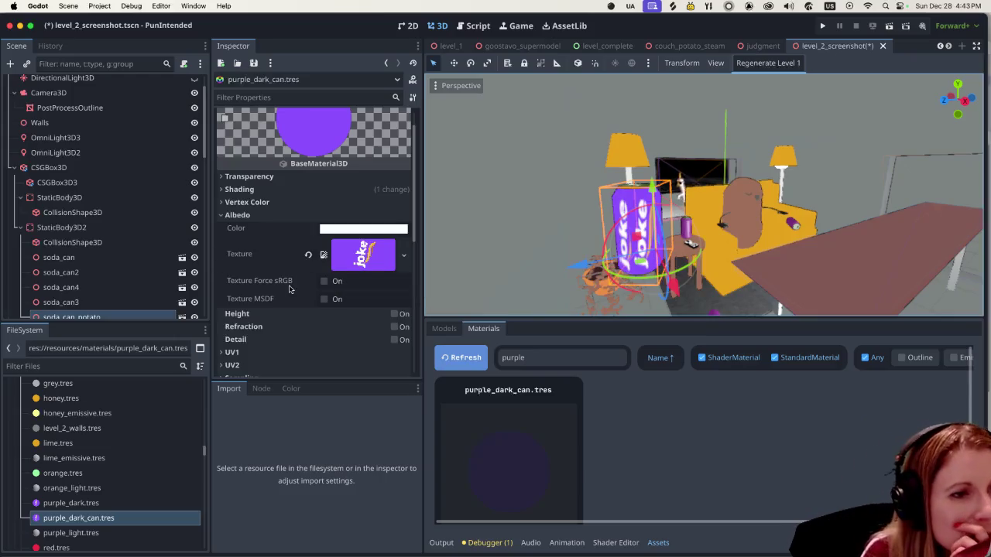
Scroll through purple_dark_can.tres in the Inspector, checking the Albedo Texture options without changes.
scroll(294, 287, down, 8)
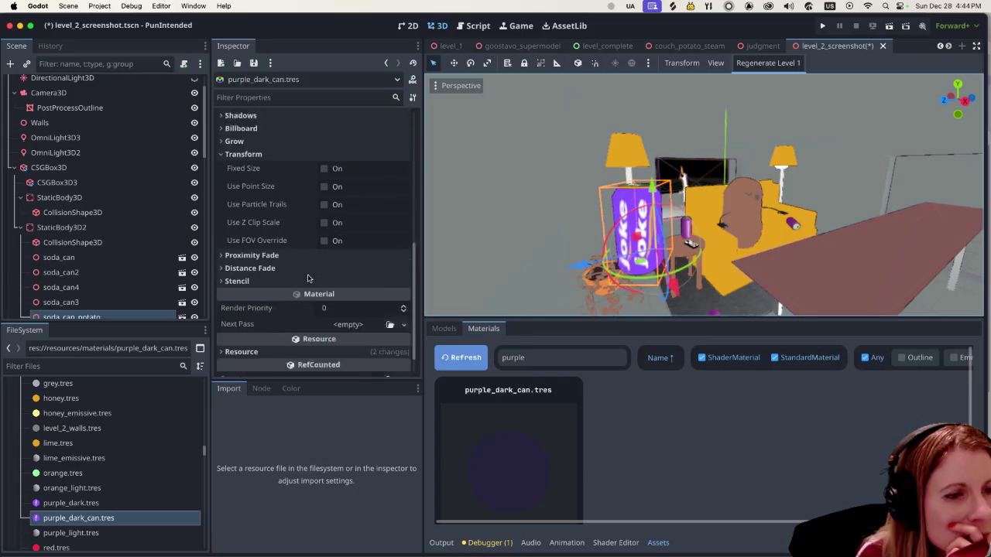
scroll(307, 275, up, 10)
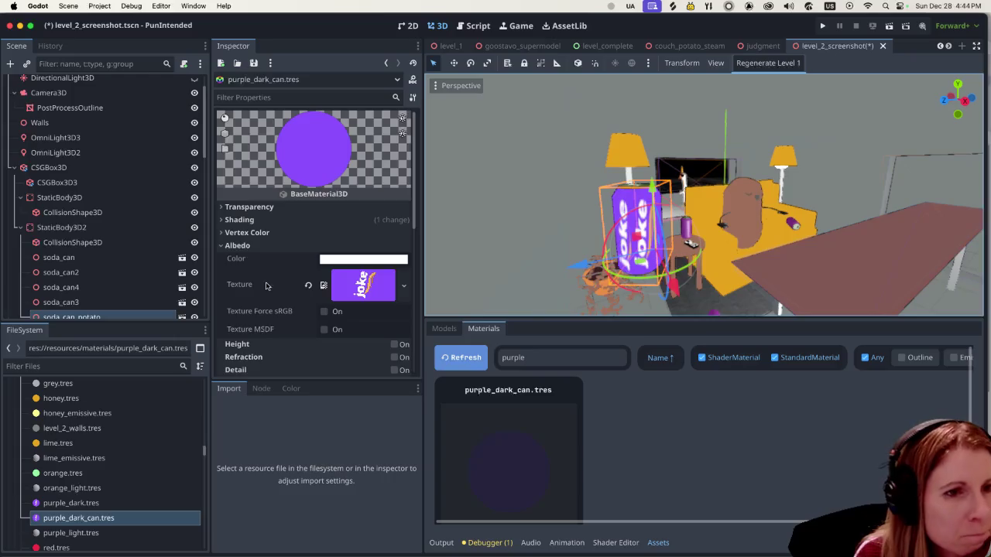
scroll(269, 286, down, 1)
click(404, 278)
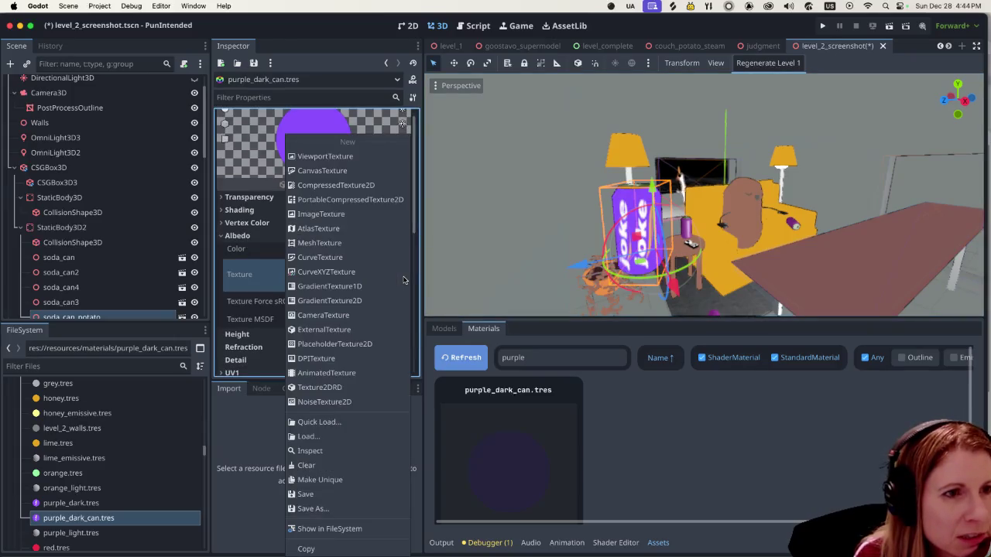
click(245, 247)
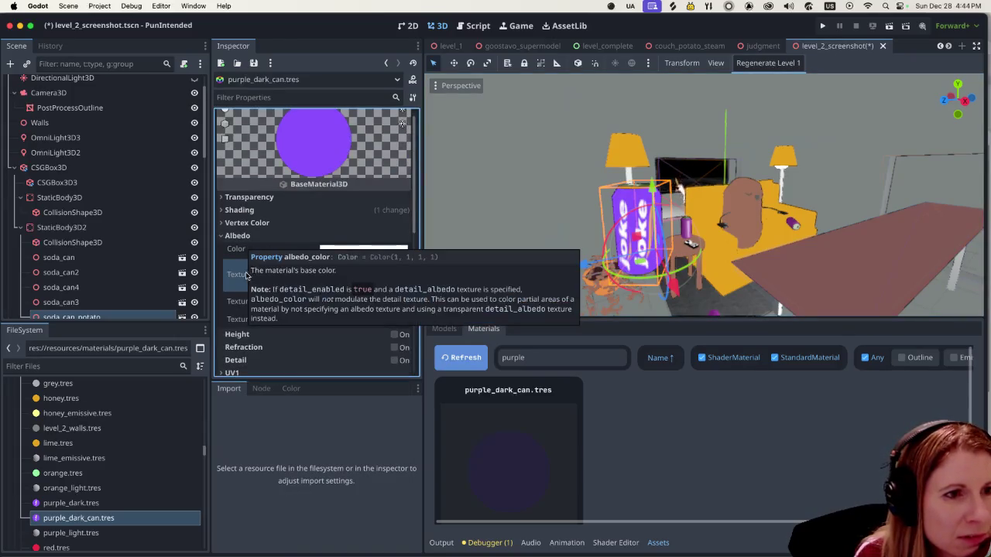
scroll(239, 283, down, 3)
scroll(260, 295, down, 1)
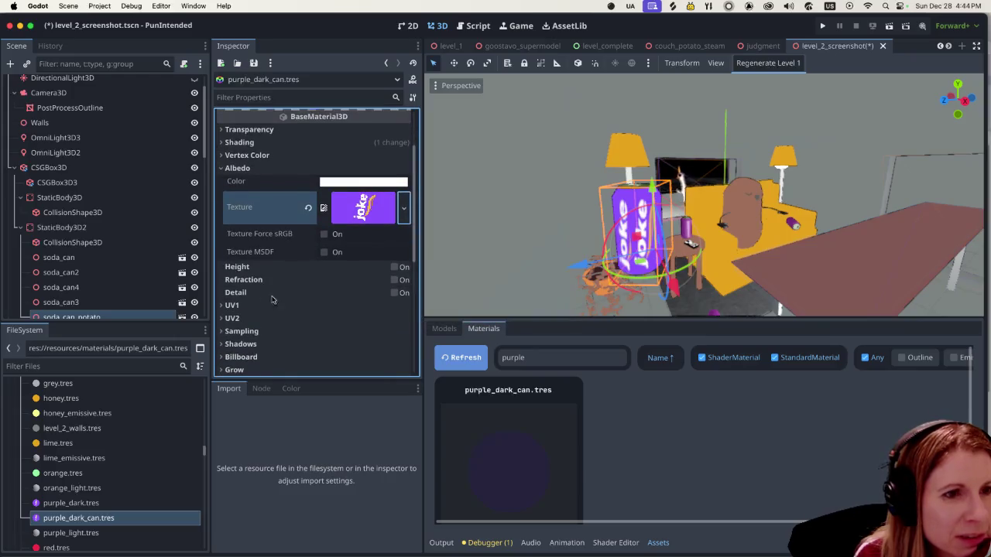
scroll(349, 307, down, 2)
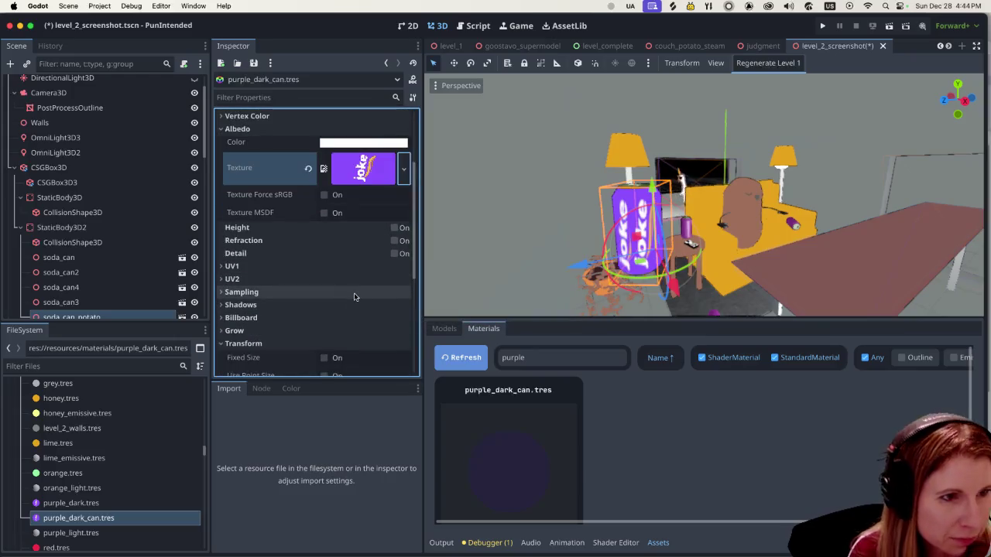
scroll(354, 297, down, 6)
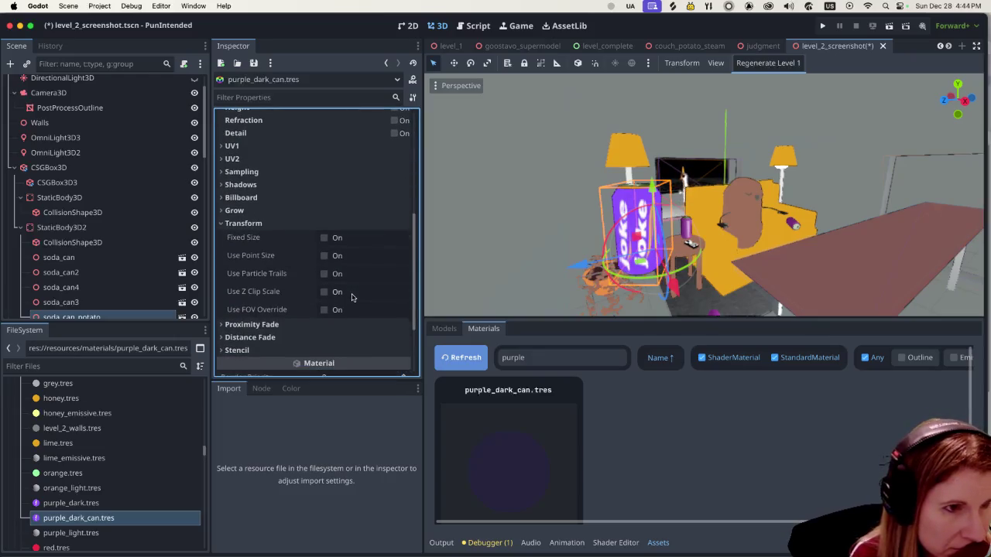
scroll(350, 297, down, 3)
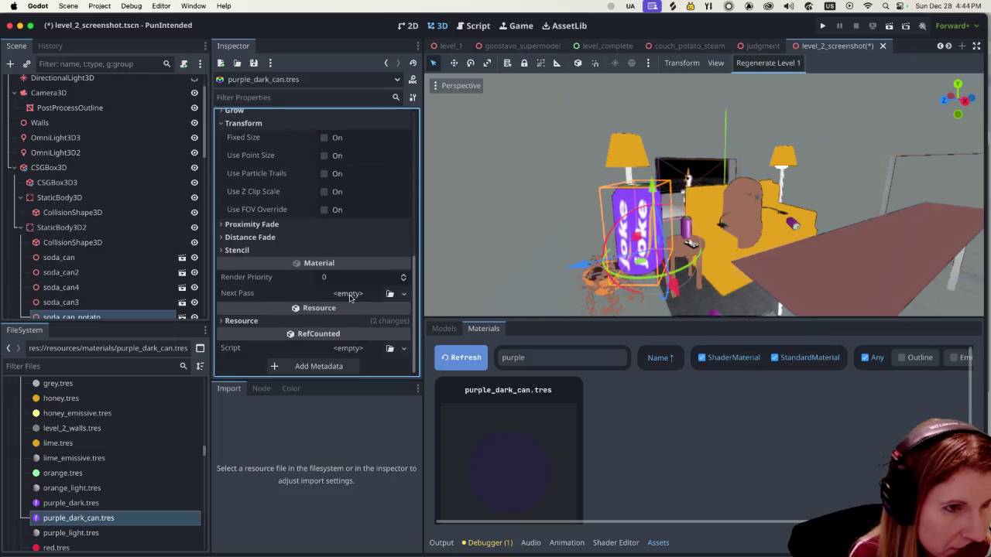
scroll(350, 296, up, 10)
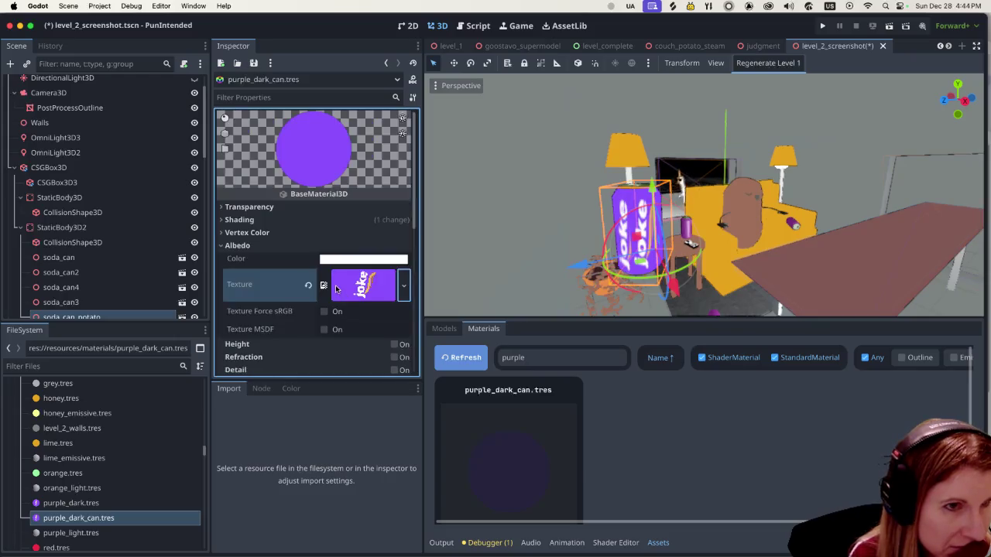
scroll(336, 289, down, 5)
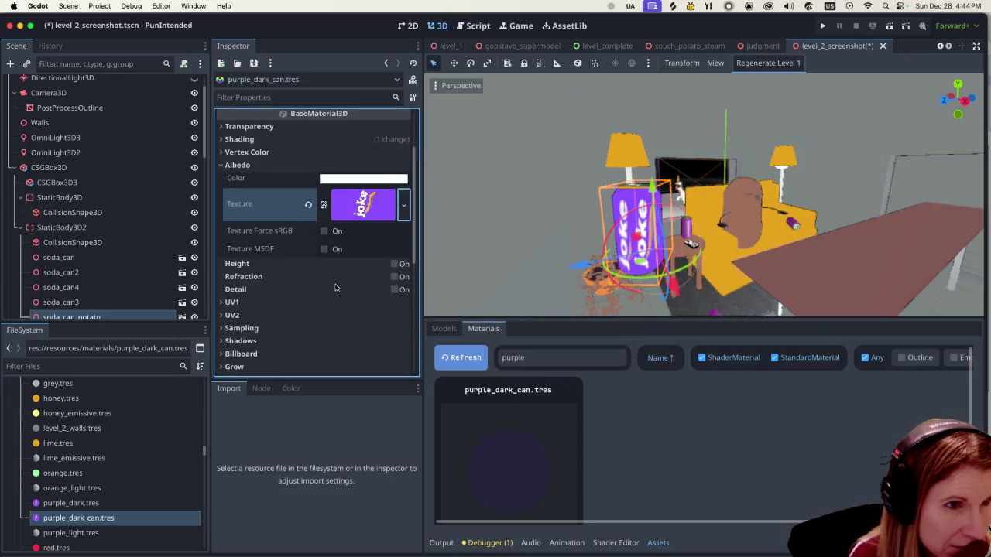
scroll(335, 288, down, 2)
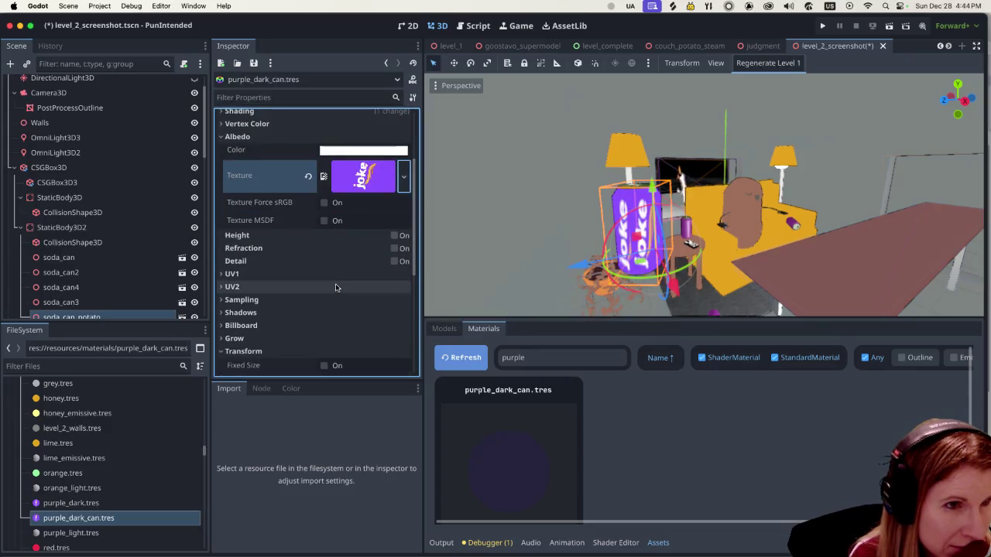
scroll(335, 287, down, 1)
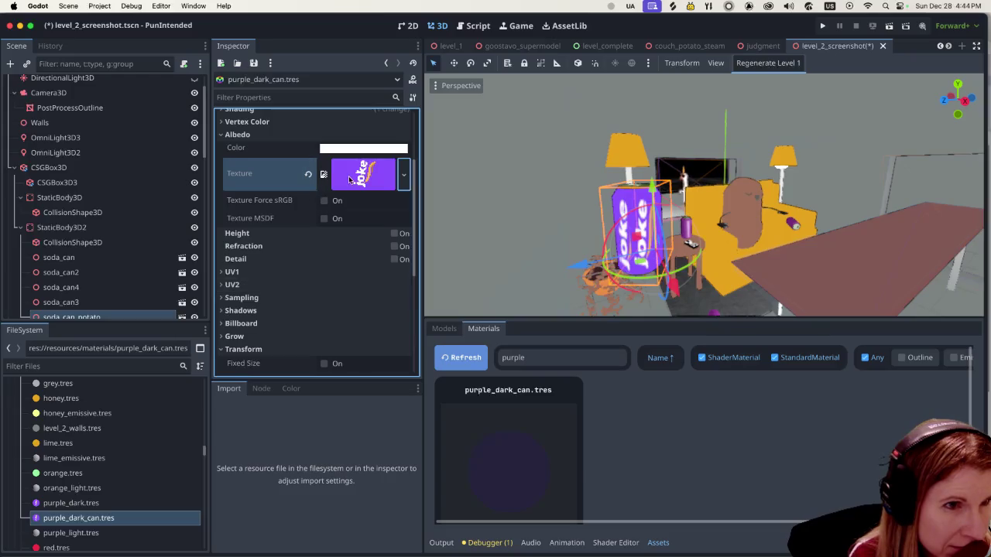
Expand the Albedo Texture preview to see the 6912 x 3456 joke image and its details.
click(348, 180)
scroll(344, 244, down, 5)
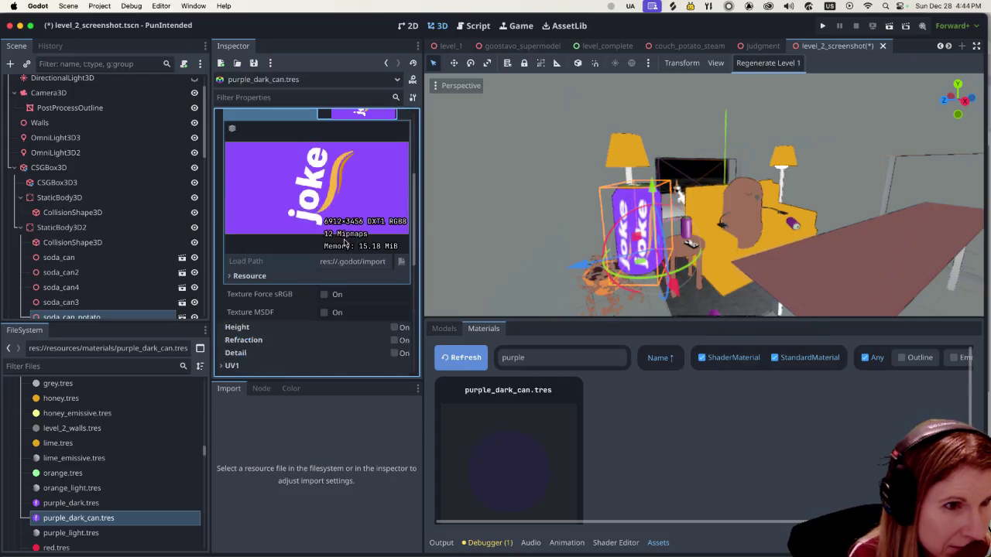
click(230, 266)
click(229, 266)
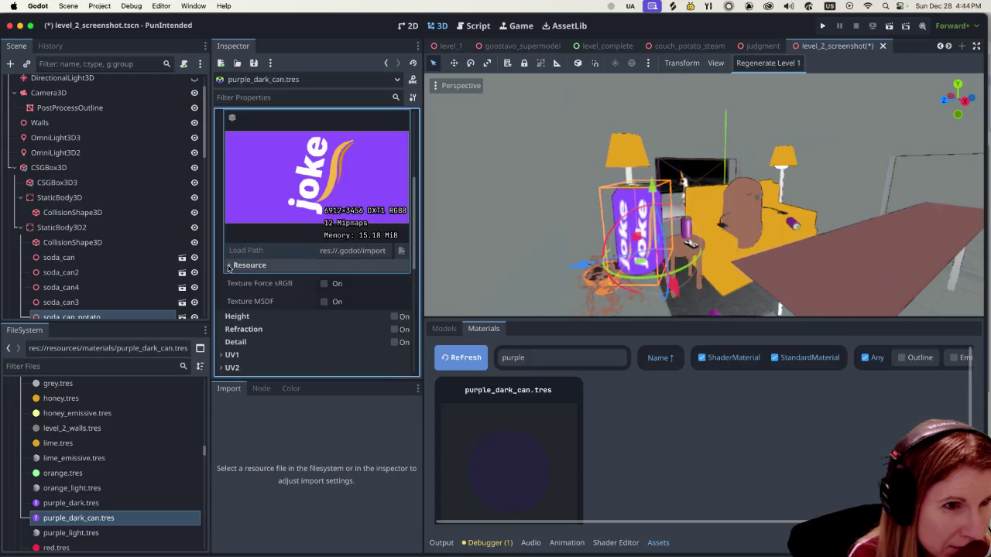
scroll(229, 267, down, 2)
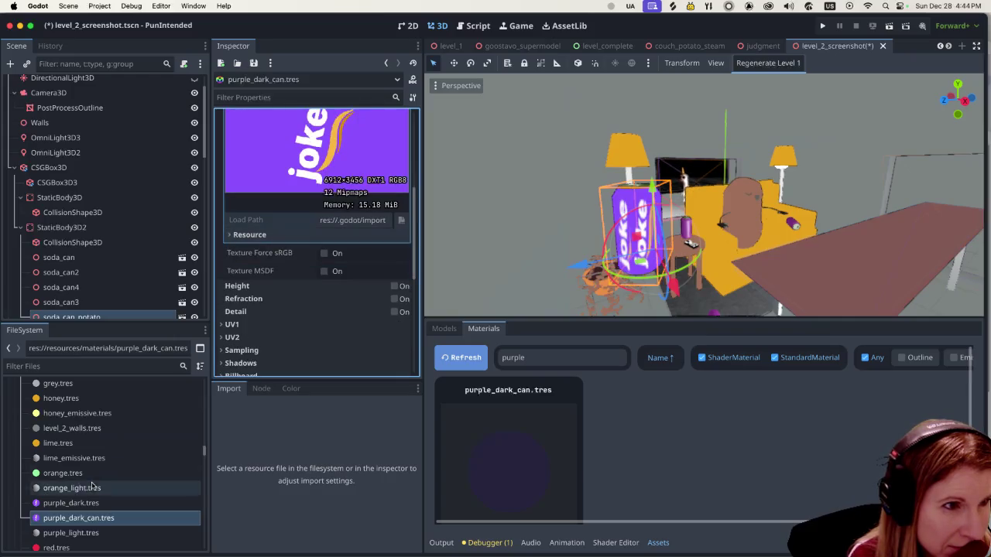
click(105, 366)
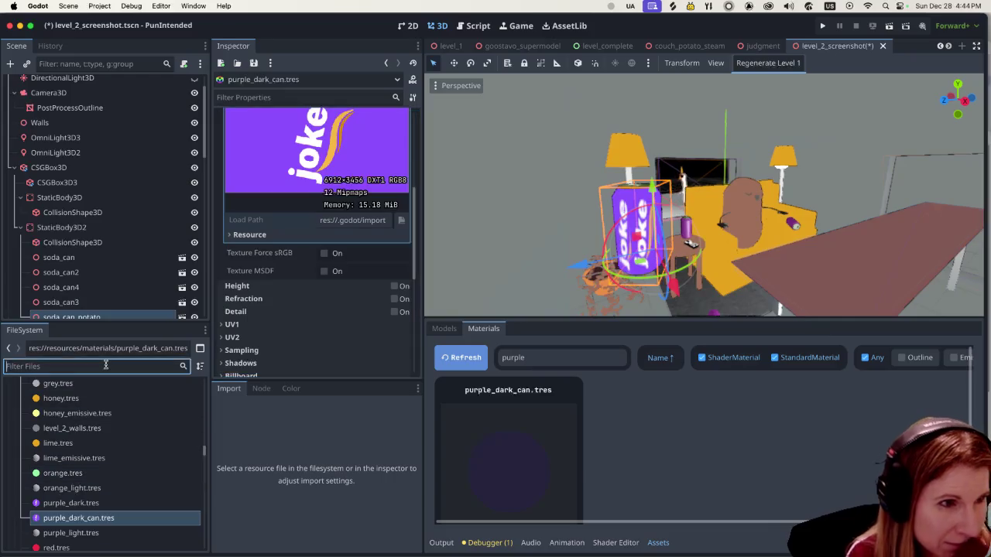
Filter the project files for 'joke' and select soda_can_potato_joke.png to see its import settings.
text(joke)
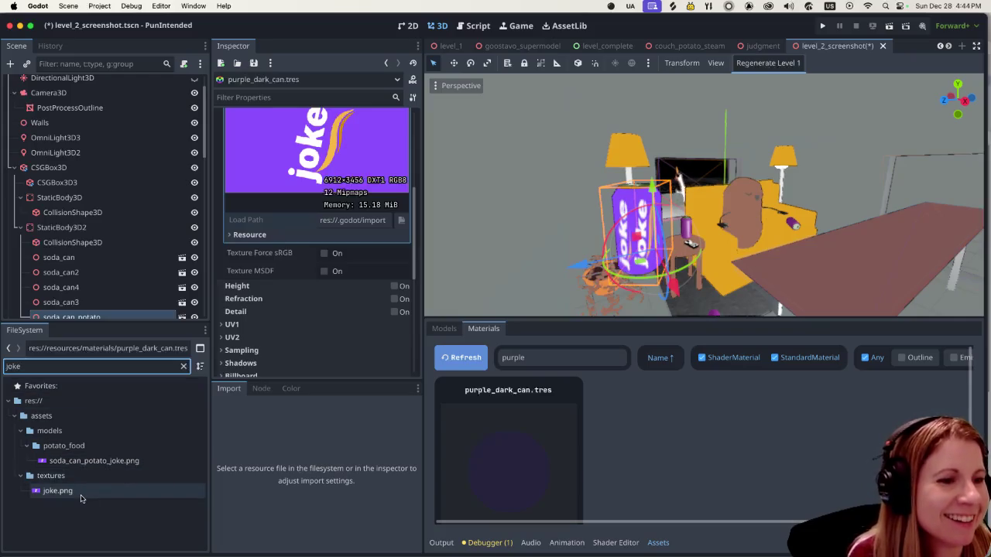
mouse_move(83, 498)
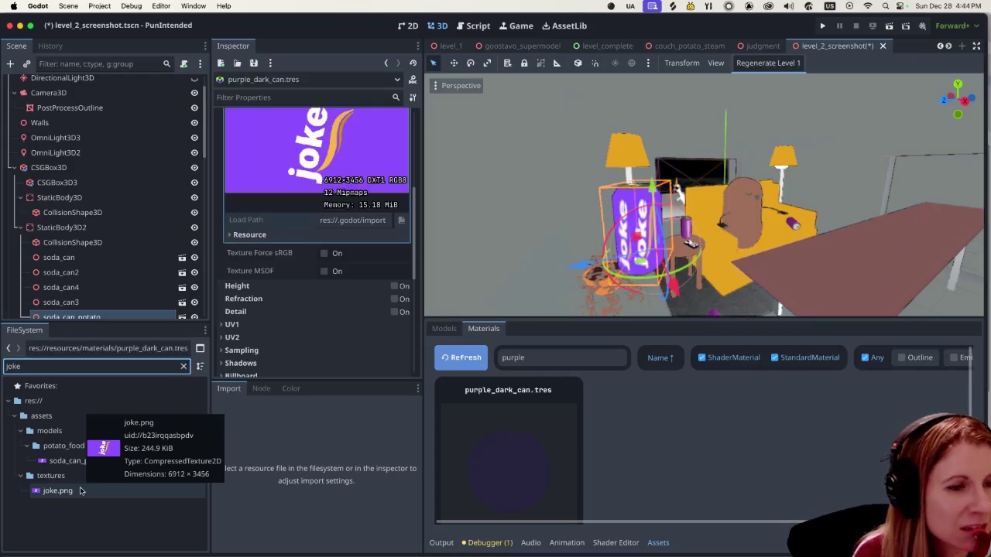
click(92, 463)
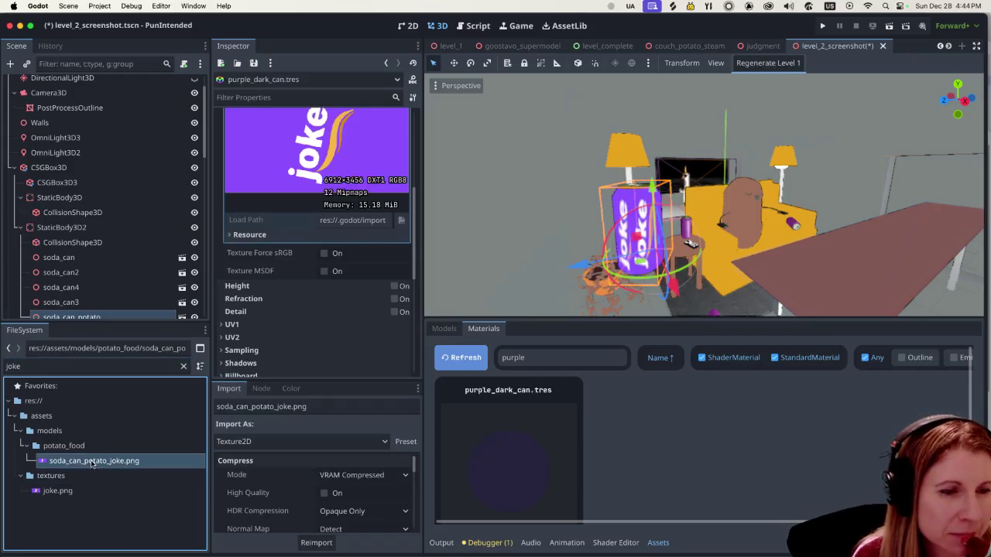
Enlarge the Import dock and review soda_can_potato_joke.png's settings: Texture2D, VRAM Compressed, mipmaps on.
drag(319, 381, 319, 277)
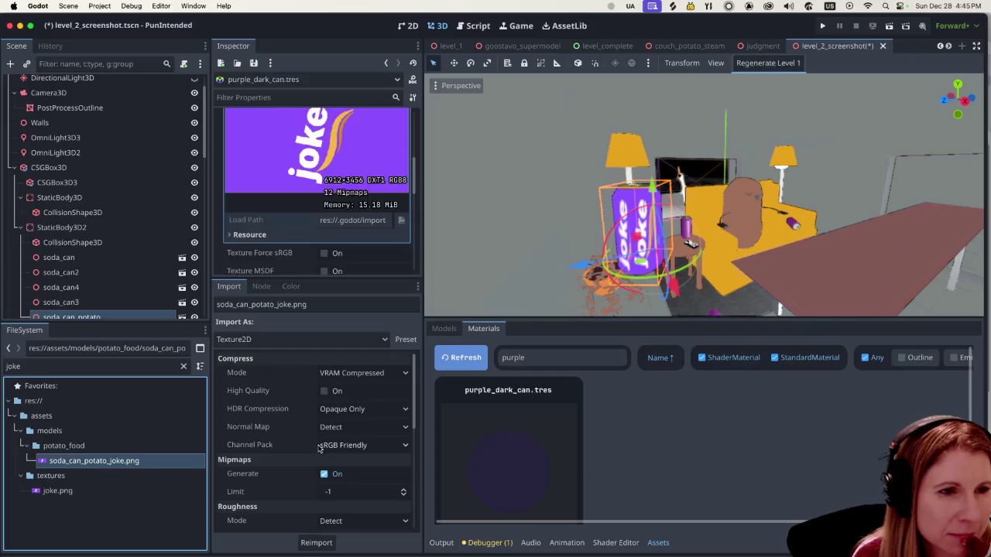
scroll(318, 449, down, 1)
scroll(315, 445, down, 8)
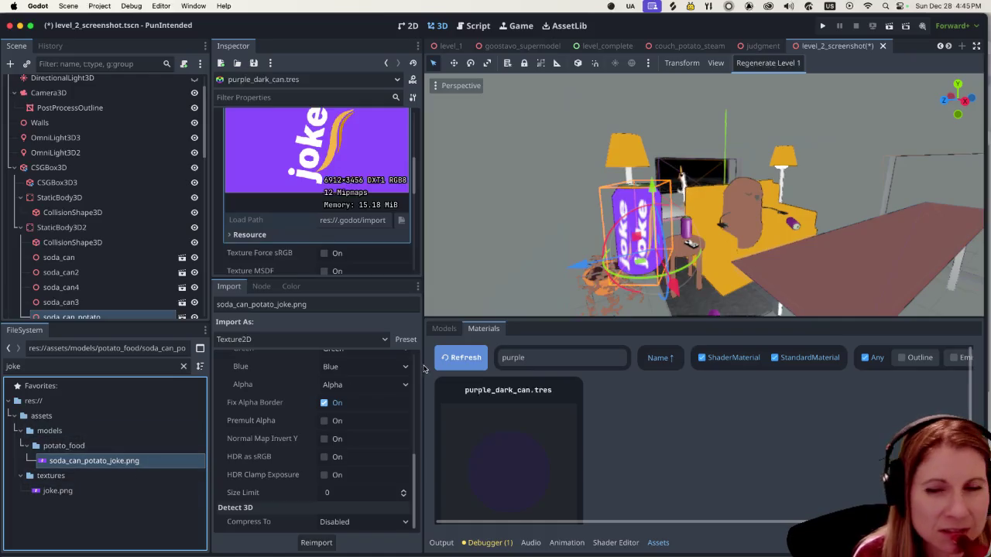
scroll(388, 434, up, 5)
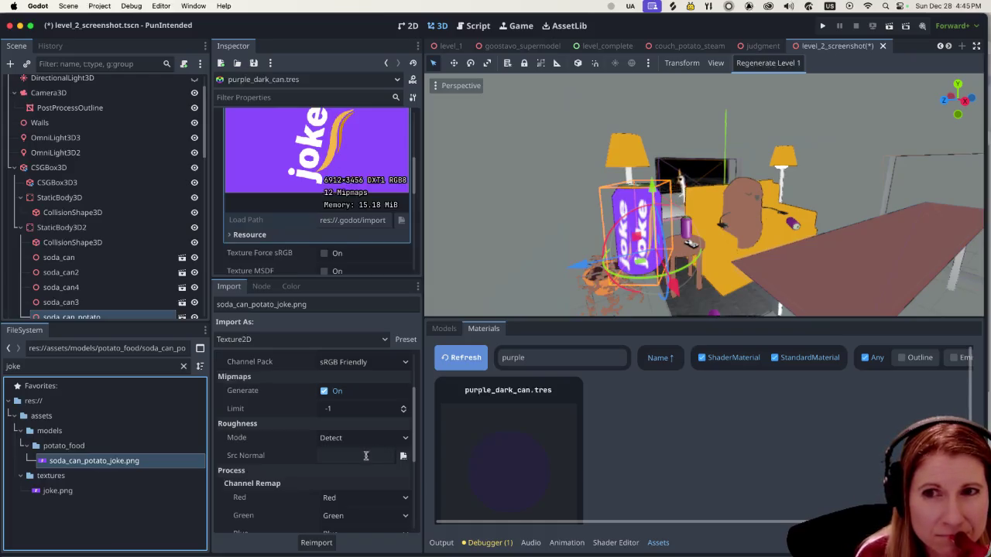
scroll(357, 457, down, 4)
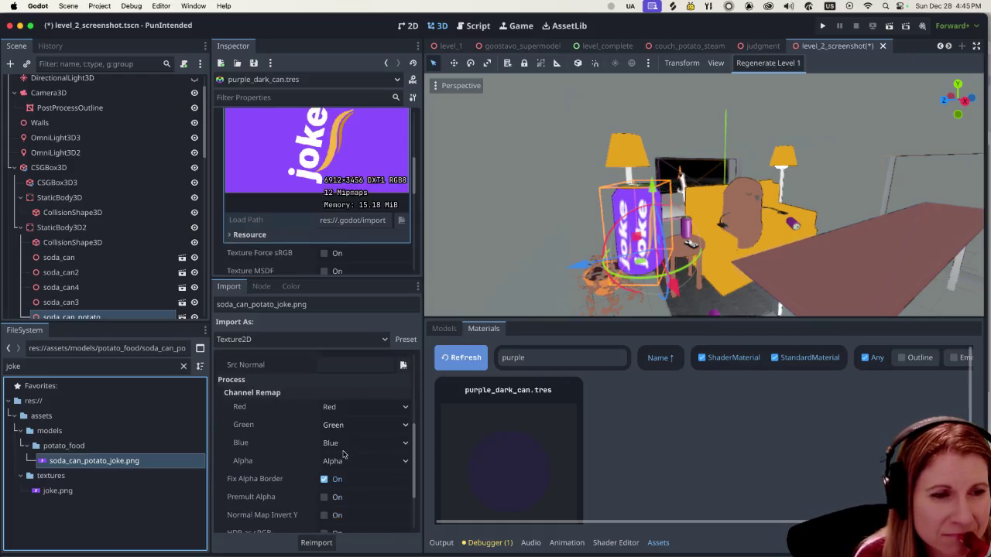
scroll(344, 454, down, 3)
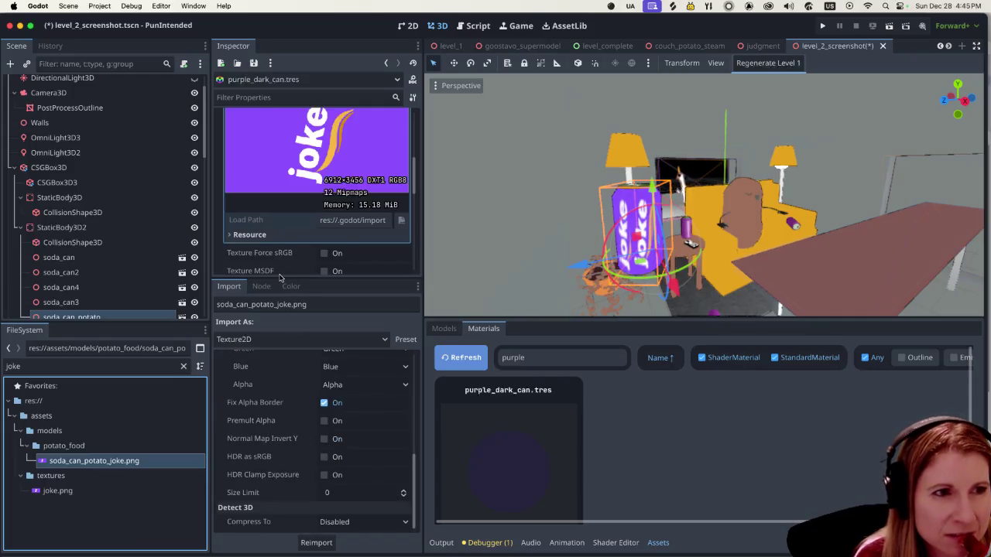
Recheck the import options, then leave the Inspector larger than the Import dock.
drag(276, 278, 286, 430)
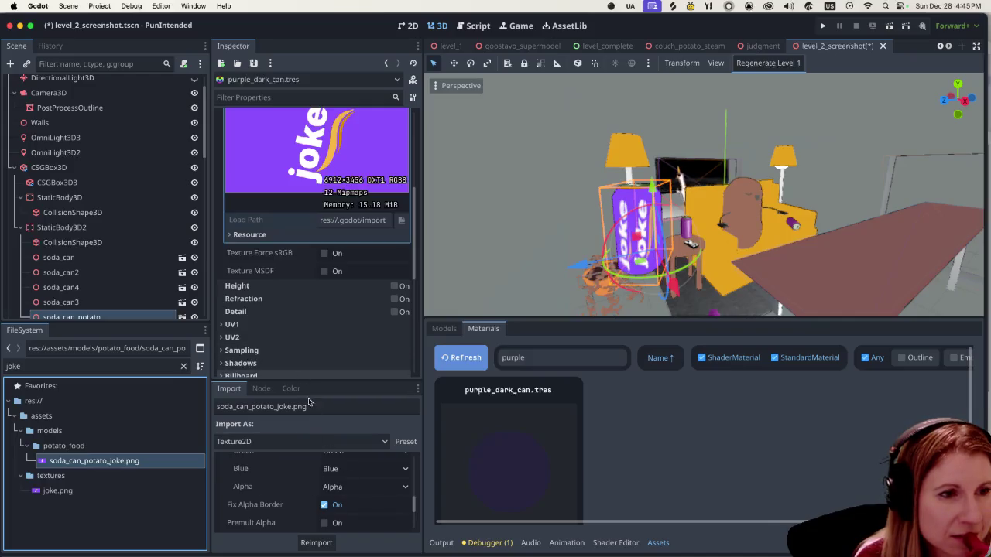
drag(301, 381, 308, 265)
scroll(310, 402, up, 3)
scroll(310, 402, up, 4)
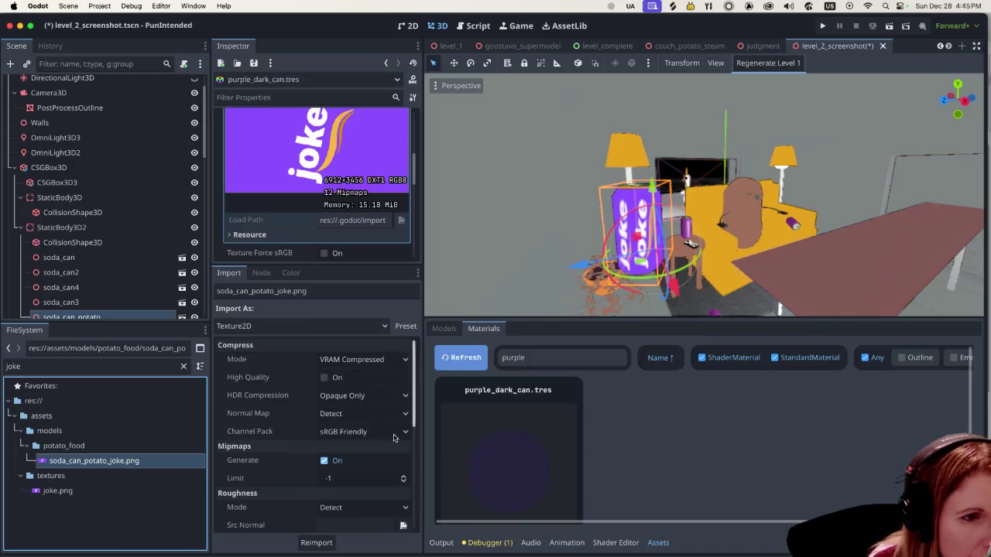
scroll(377, 427, down, 2)
scroll(377, 427, down, 6)
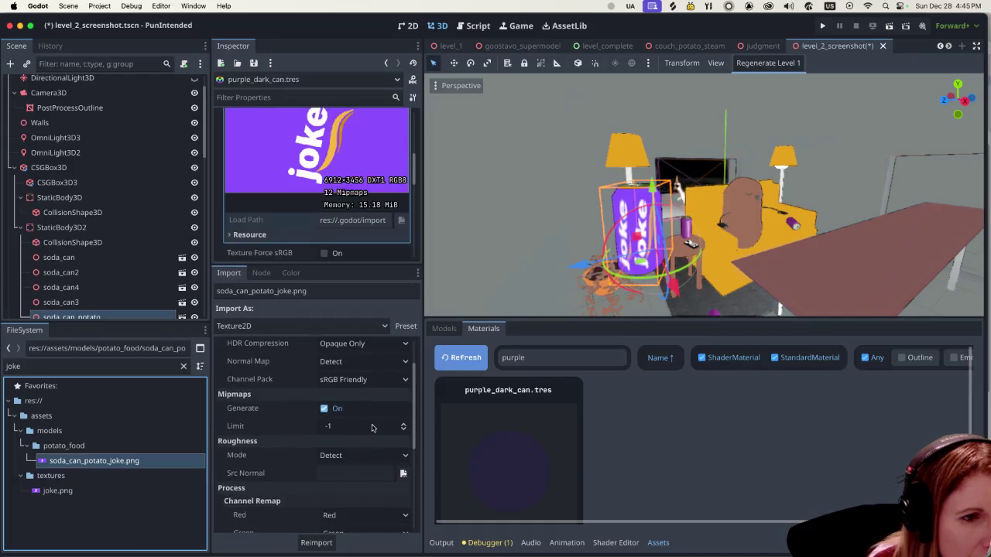
scroll(358, 422, down, 3)
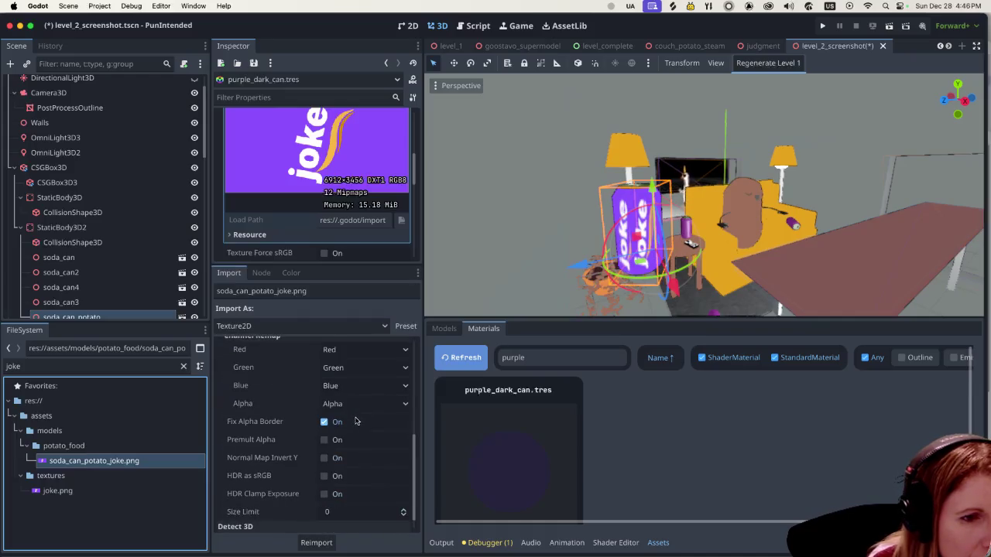
scroll(357, 411, up, 10)
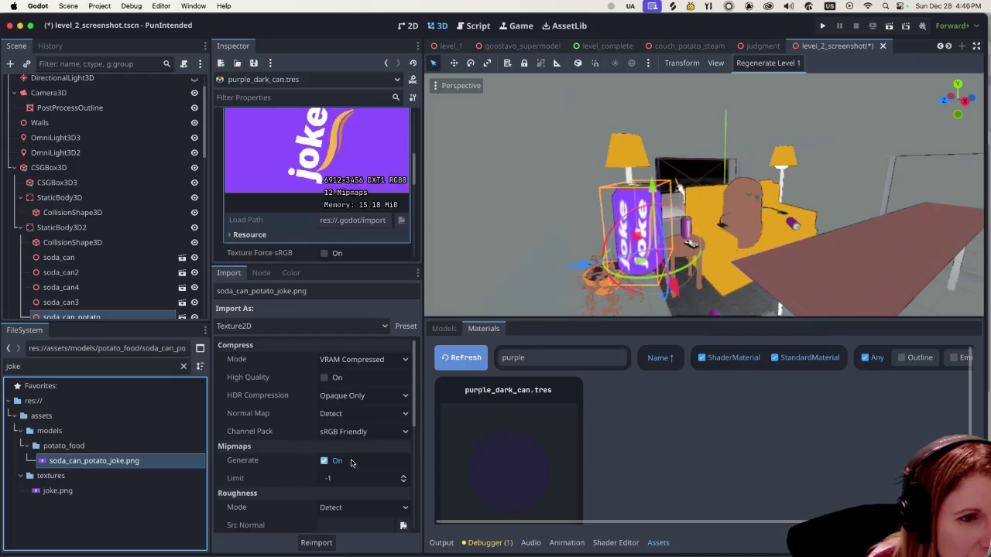
scroll(351, 462, down, 1)
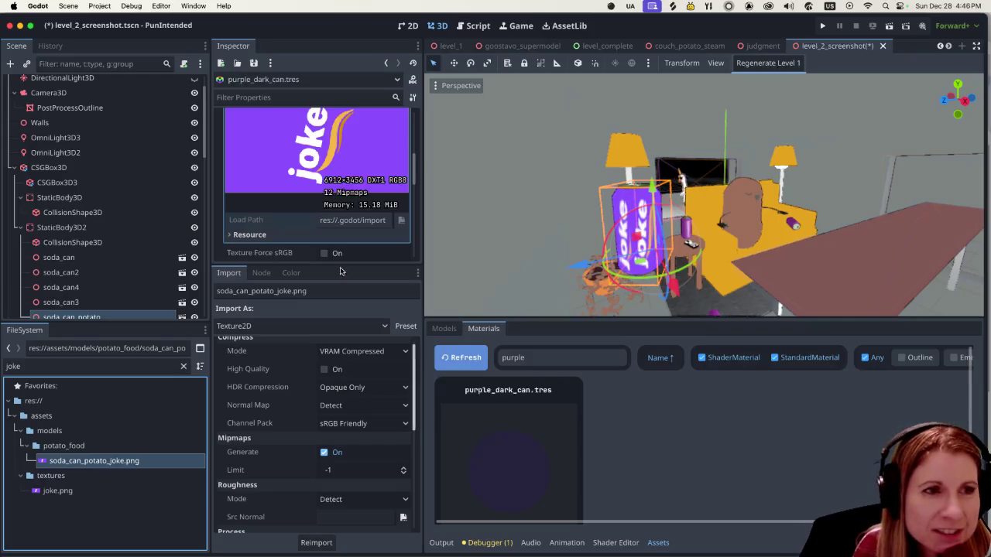
drag(323, 265, 311, 395)
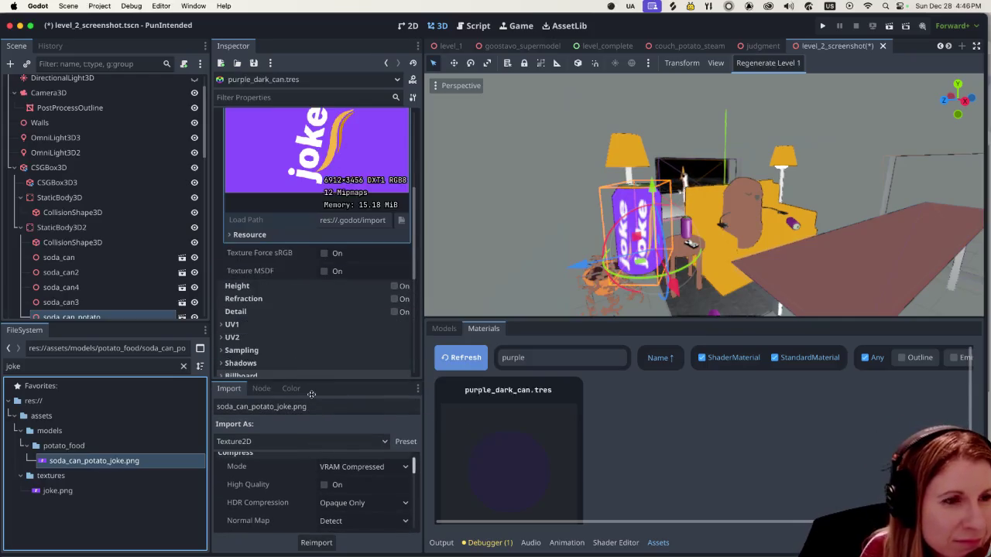
scroll(333, 309, down, 5)
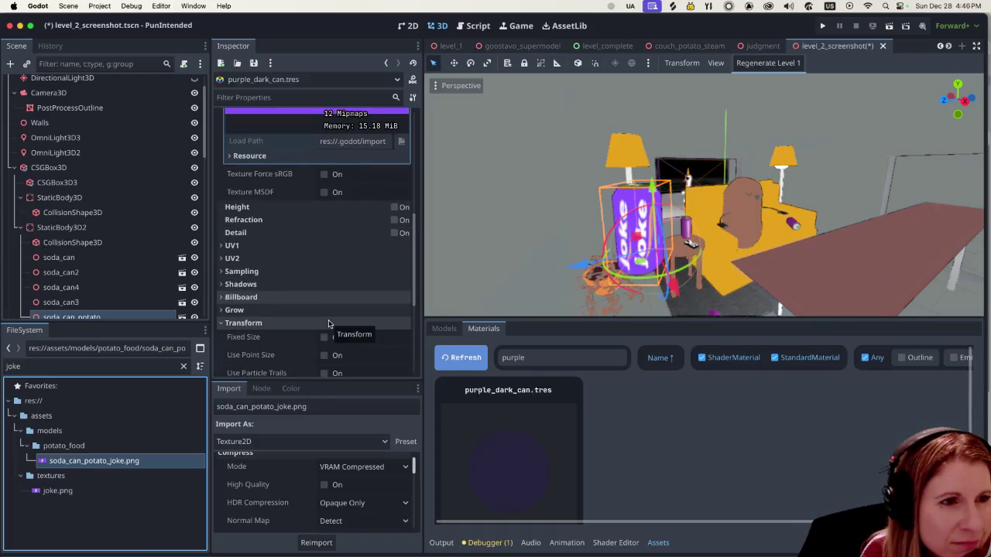
scroll(329, 323, up, 1)
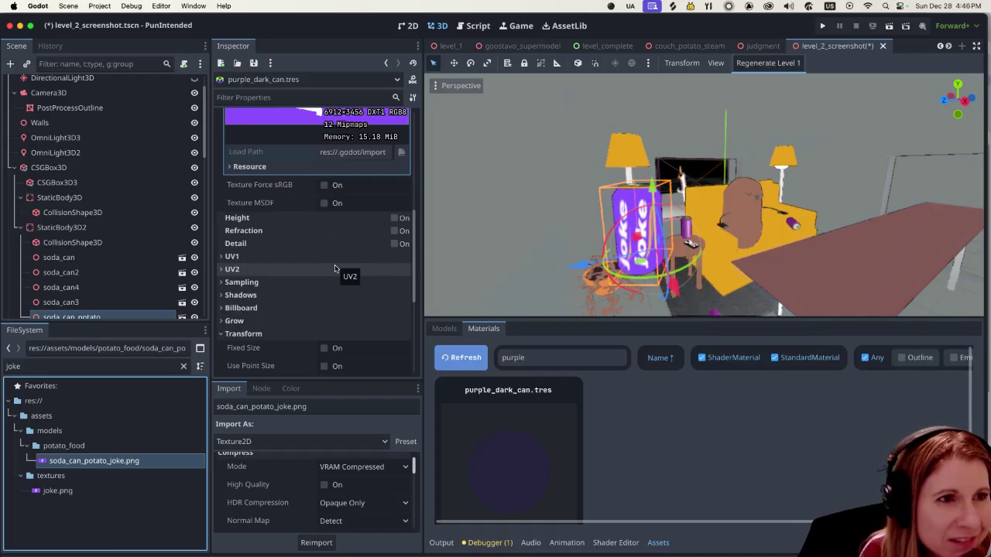
scroll(341, 267, down, 1)
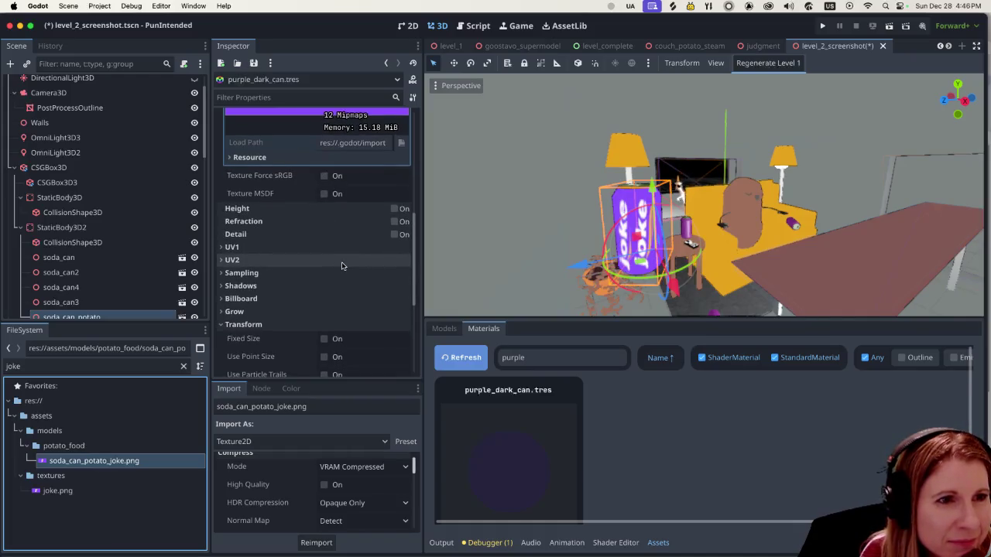
scroll(342, 266, down, 3)
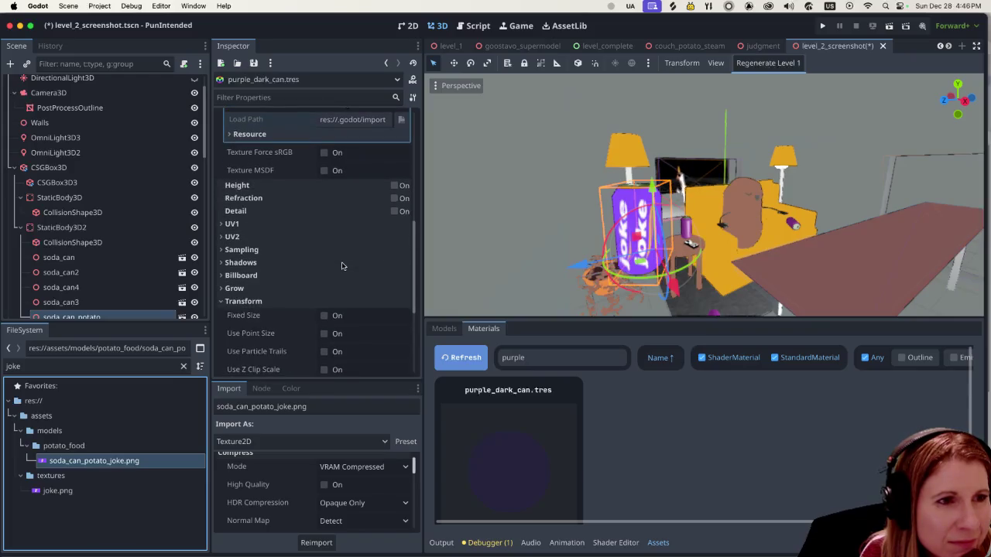
scroll(342, 266, down, 4)
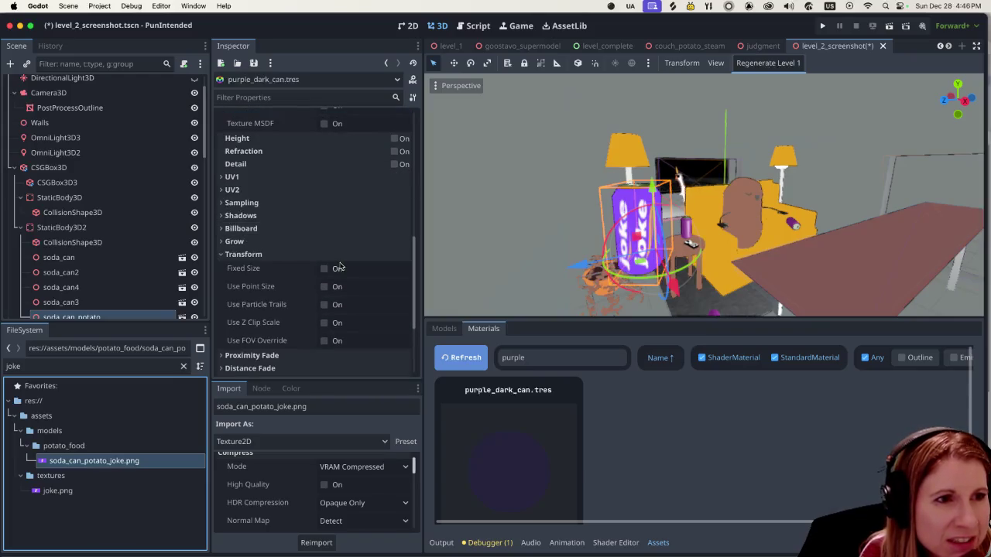
scroll(337, 267, down, 2)
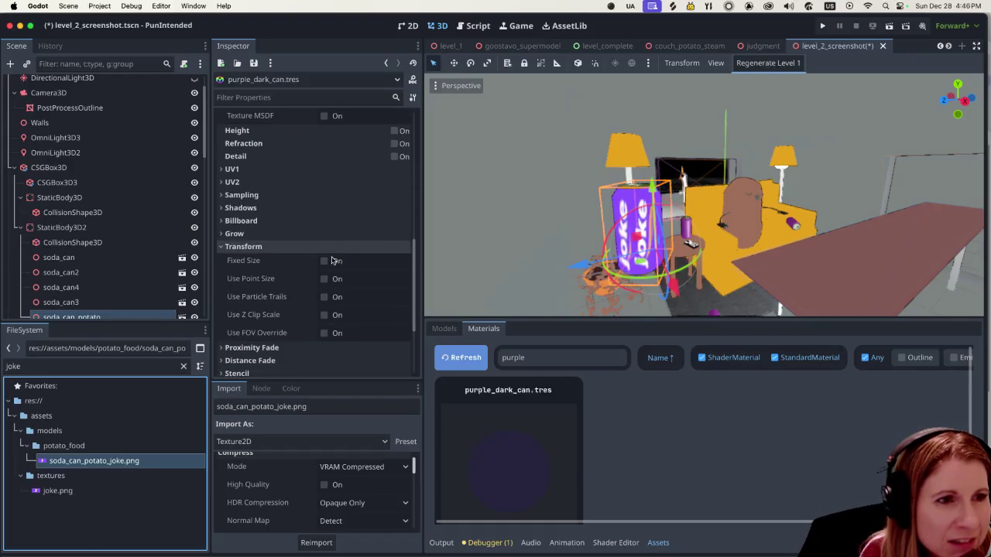
scroll(329, 255, down, 5)
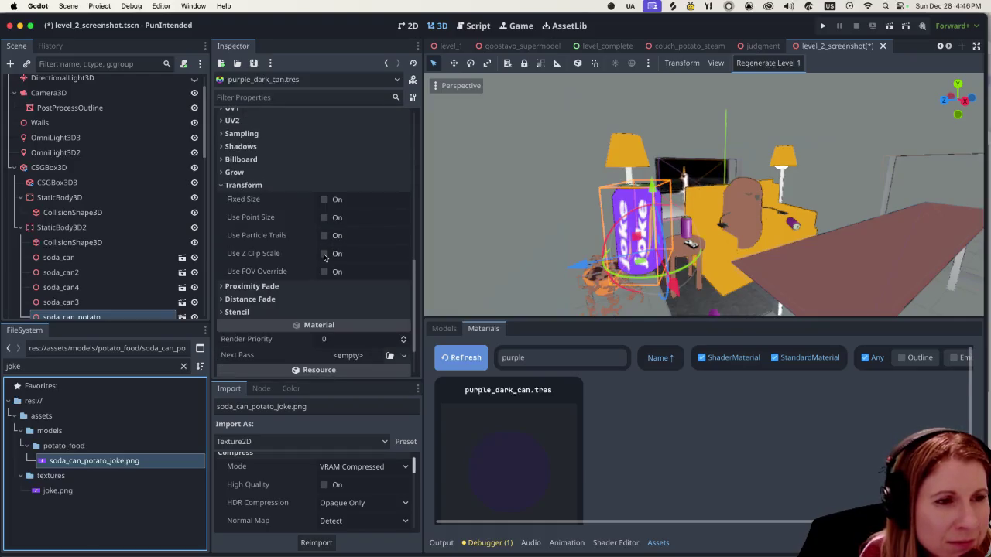
scroll(325, 258, down, 5)
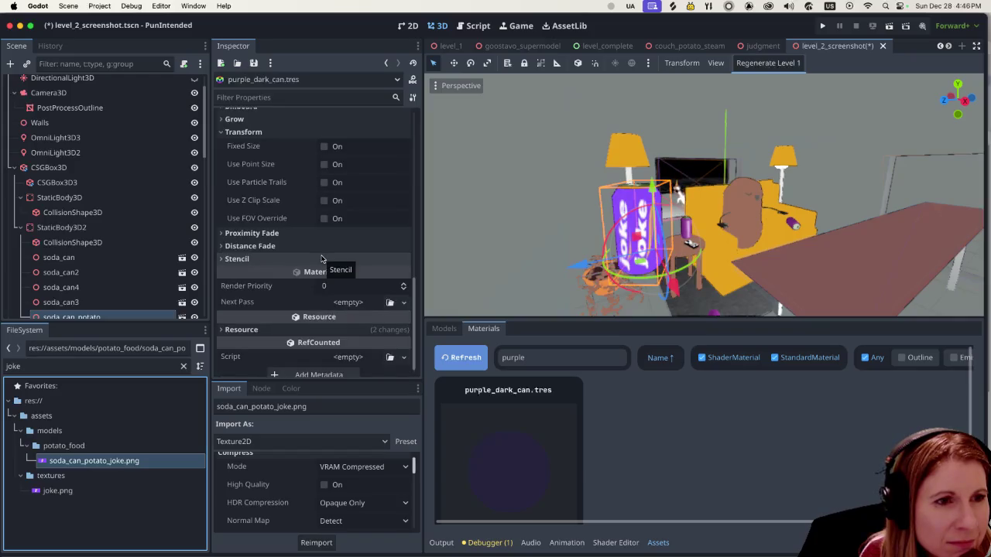
scroll(318, 252, up, 15)
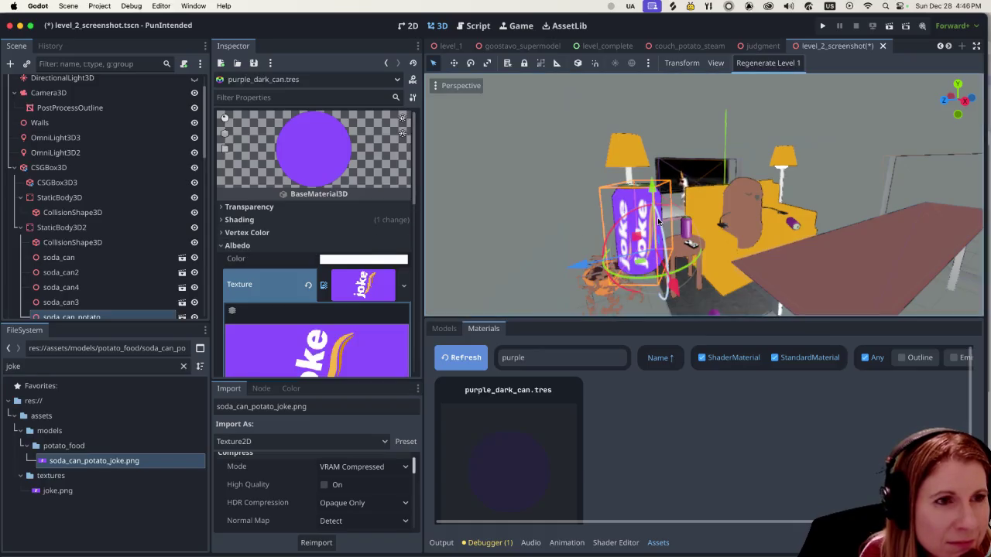
scroll(652, 248, down, 3)
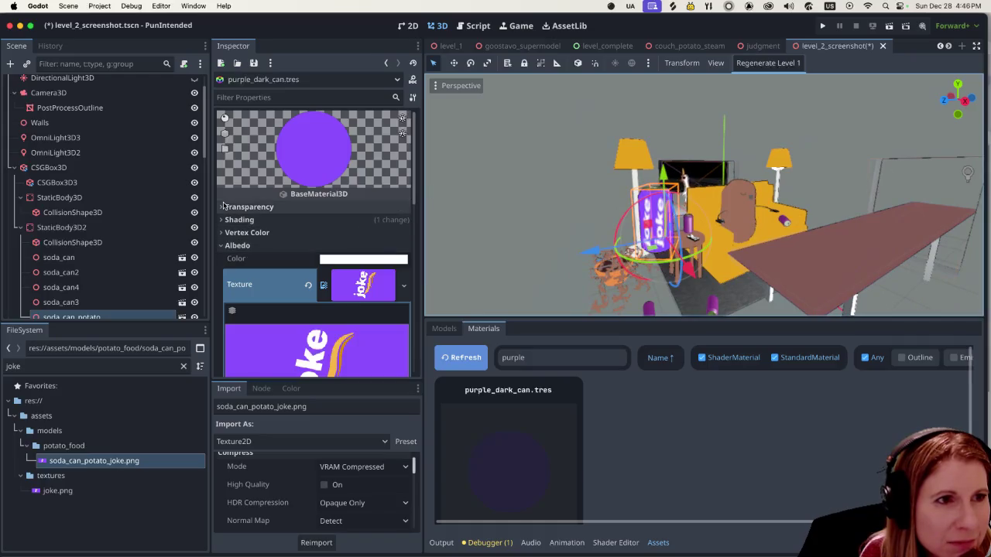
click(223, 207)
scroll(287, 287, down, 5)
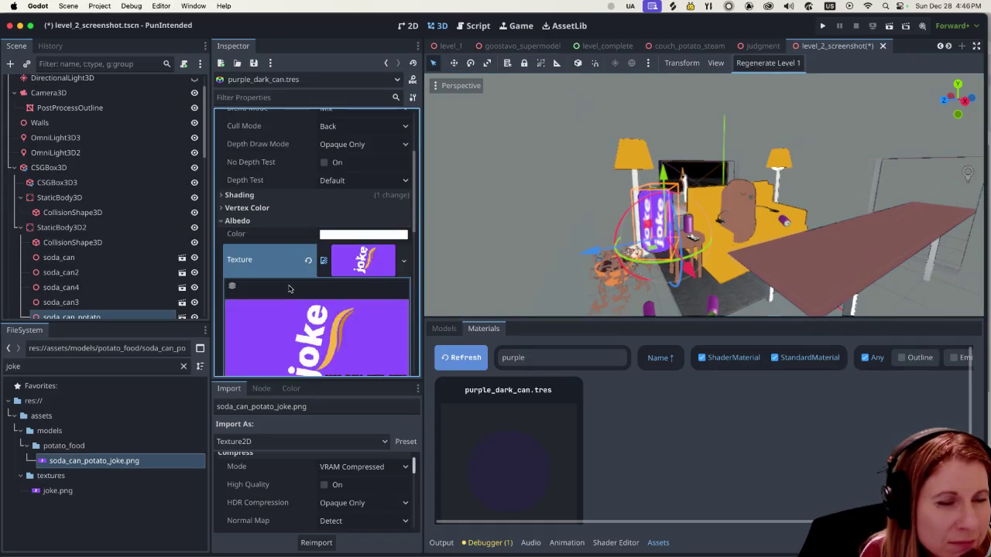
scroll(246, 257, up, 5)
click(223, 211)
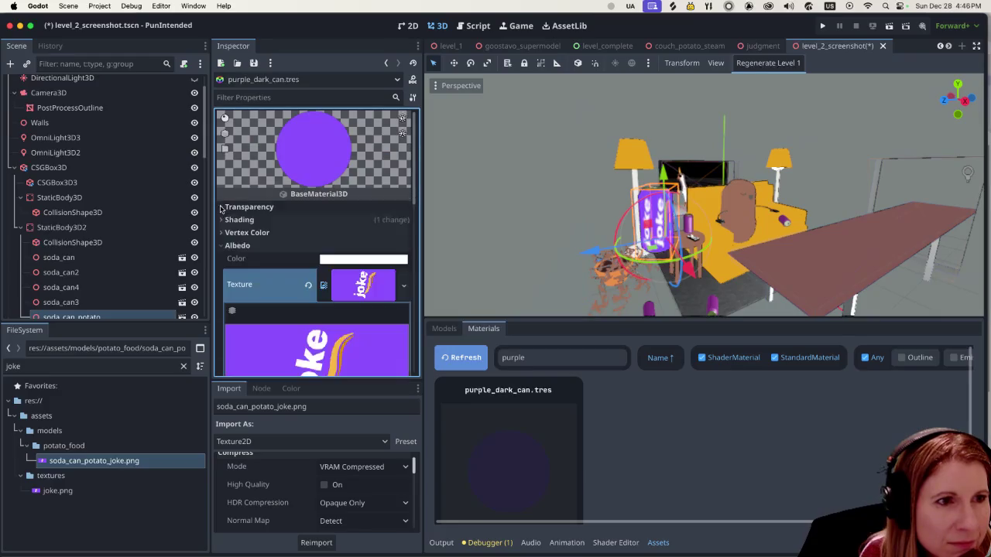
scroll(266, 270, down, 3)
scroll(379, 228, up, 3)
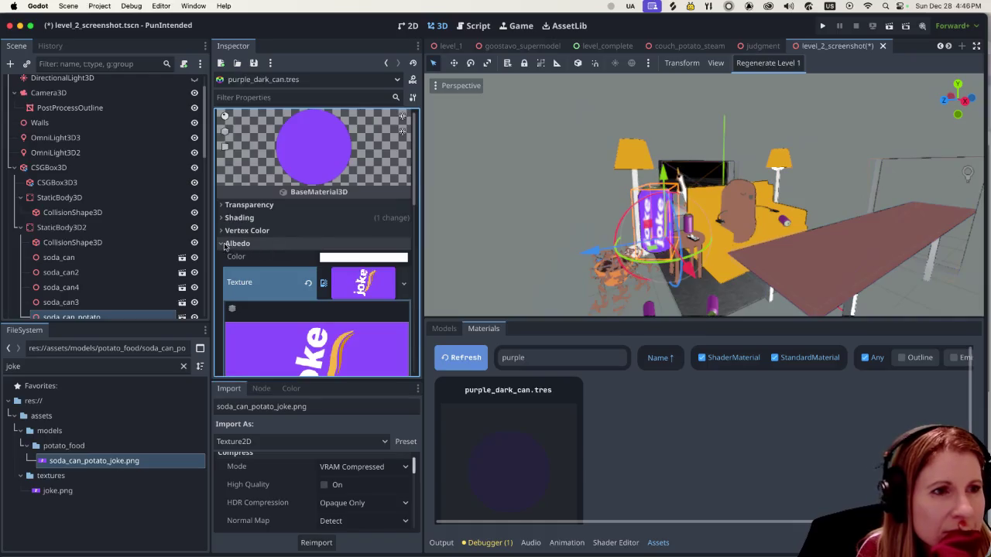
click(223, 244)
scroll(309, 255, down, 5)
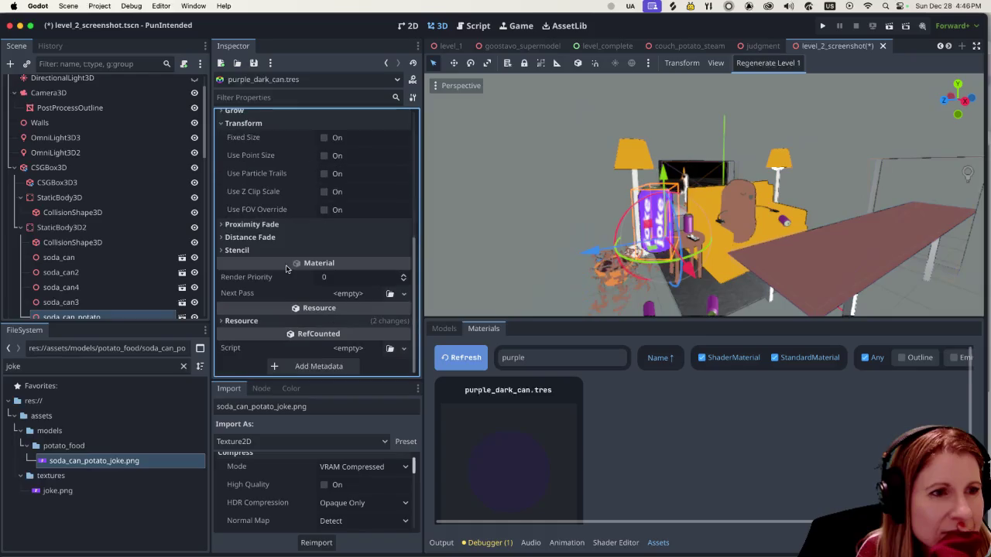
scroll(287, 264, up, 5)
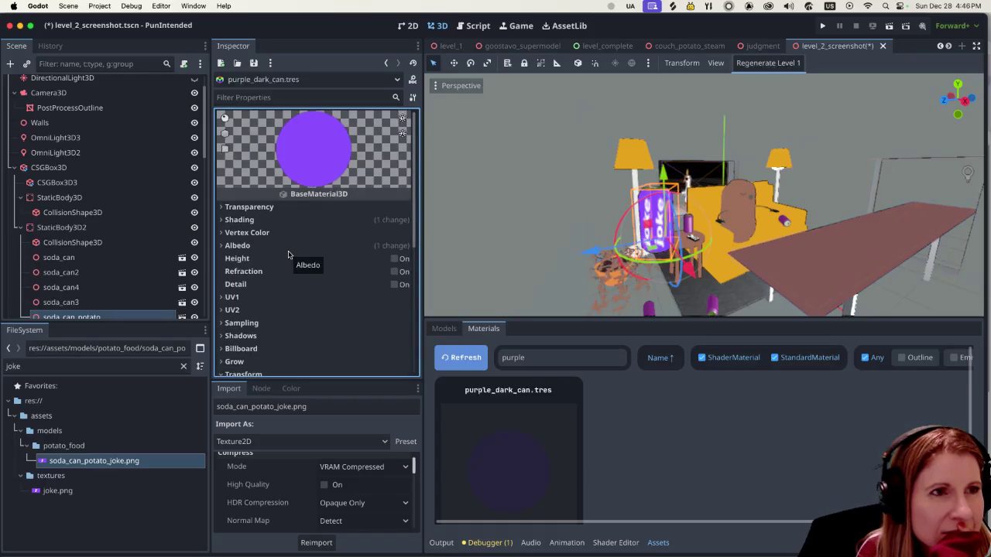
click(308, 97)
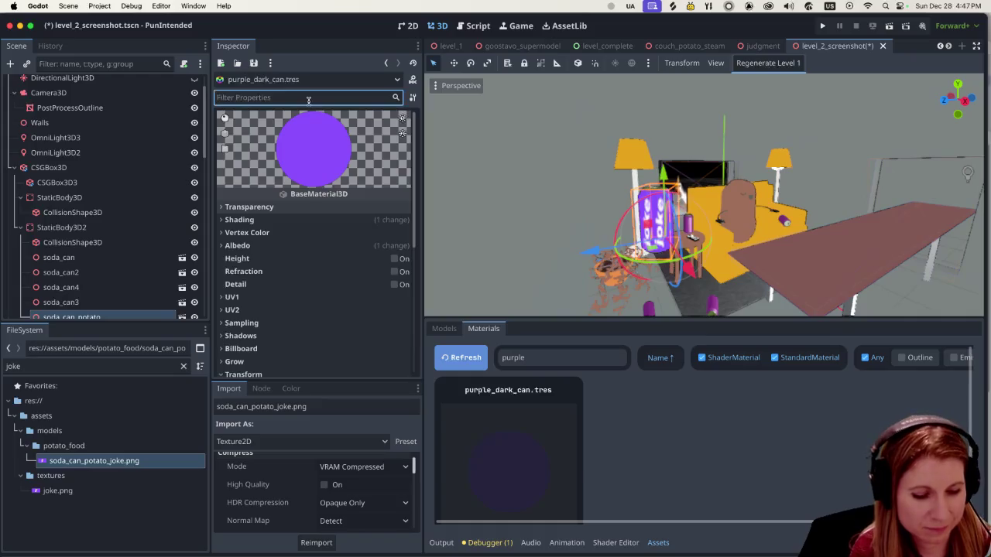
Filter the Inspector for 'repeat' and turn off Sampling Repeat on the purple can material.
text(repeat)
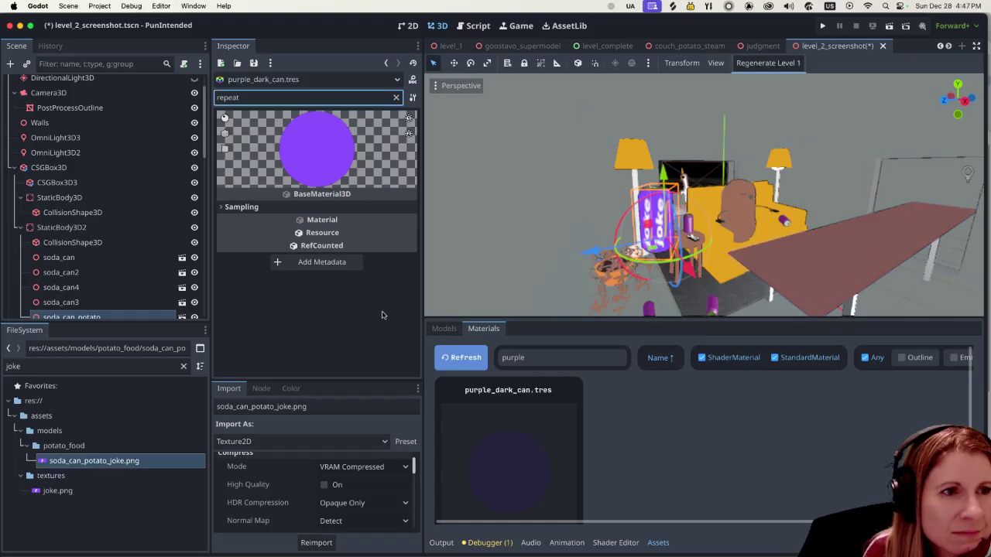
click(222, 207)
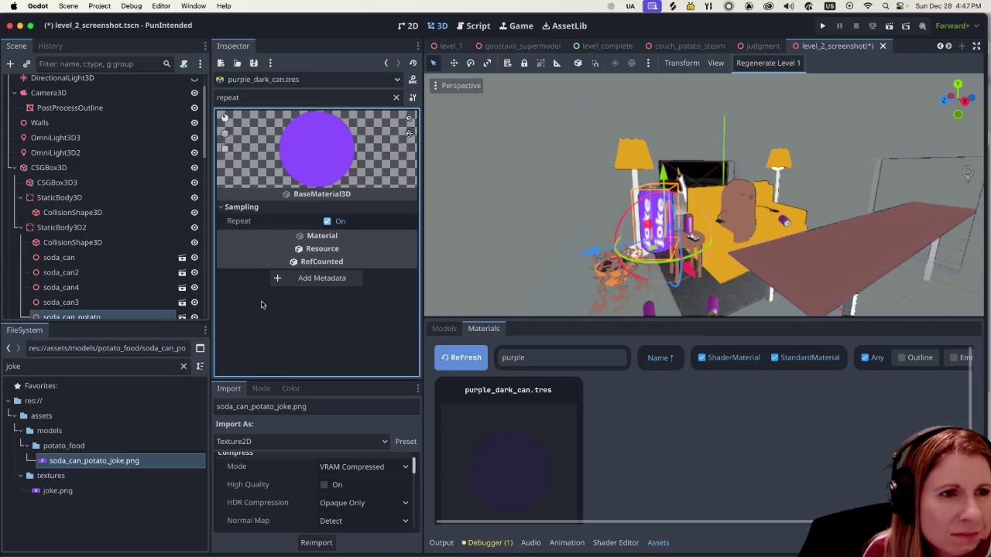
click(329, 223)
click(328, 223)
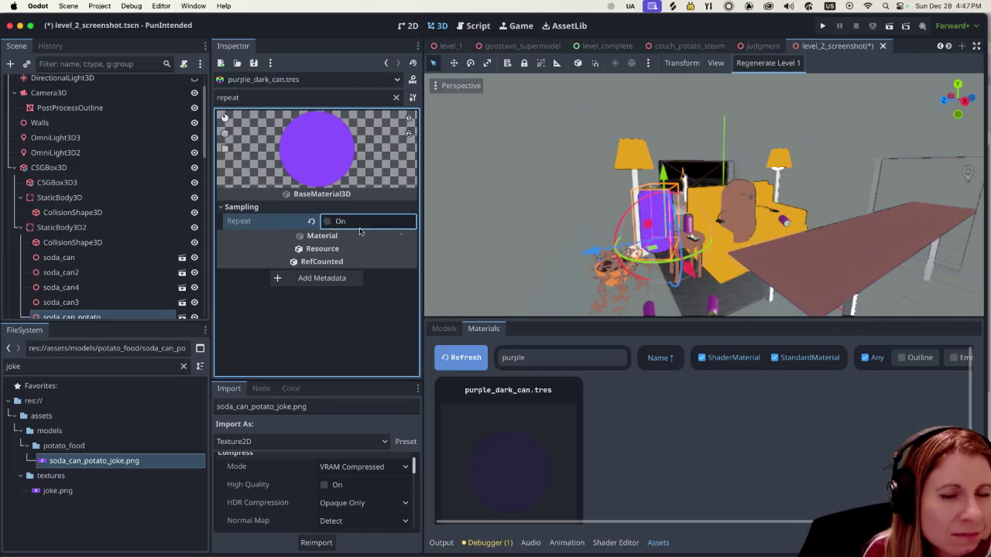
Rotate the can about 175 degrees so the Joke label faces around.
mouse_move(662, 265)
mouse_down()
mouse_move(659, 188)
mouse_move(646, 203)
mouse_up()
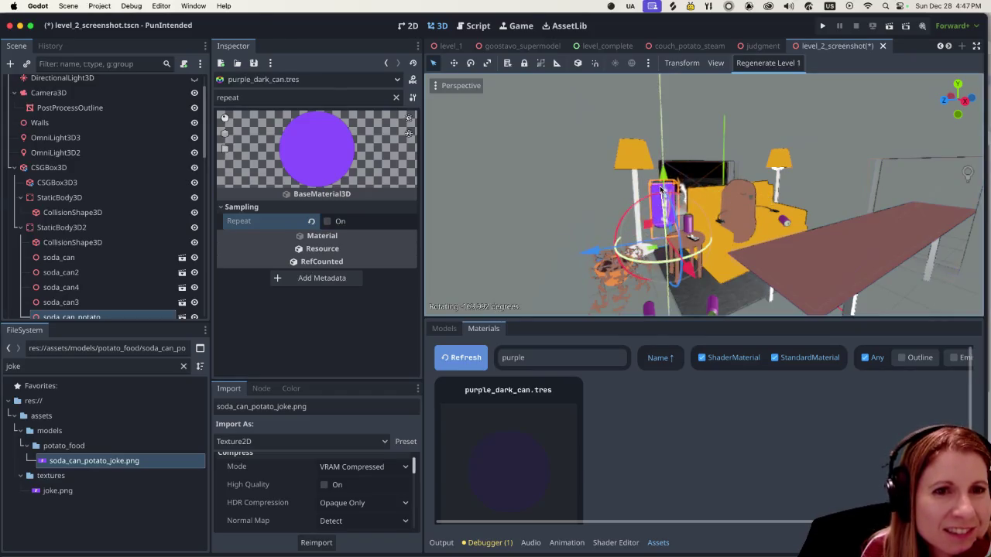
scroll(627, 224, up, 5)
scroll(626, 225, down, 5)
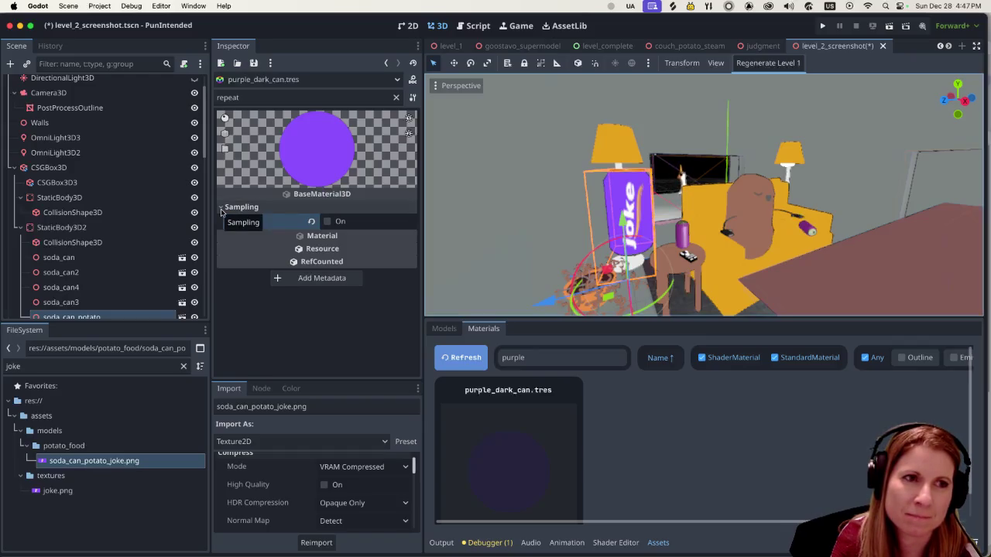
Collapse the Sampling section and frame the side table beside the couch in the viewport.
click(222, 207)
scroll(642, 242, down, 2)
scroll(642, 242, up, 3)
scroll(642, 237, down, 3)
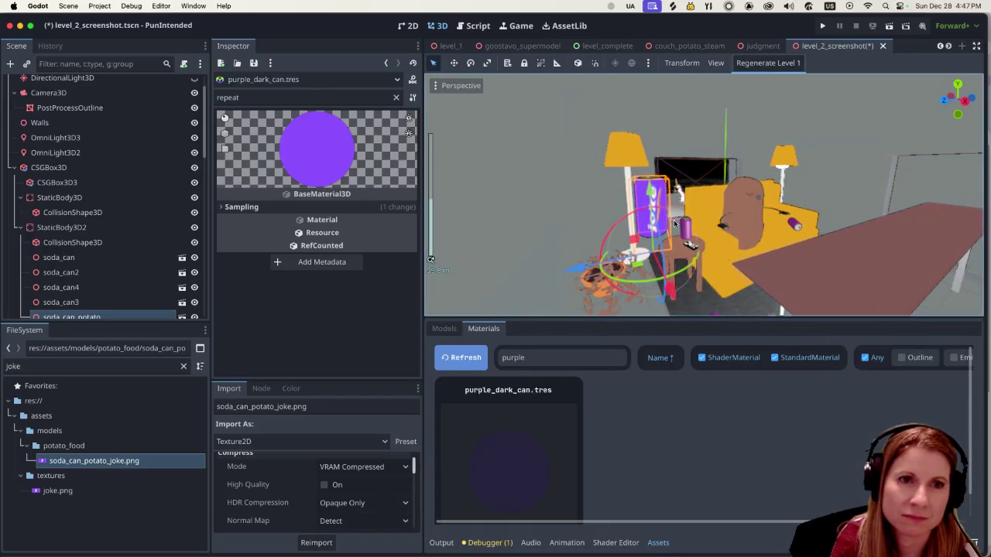
scroll(674, 224, up, 3)
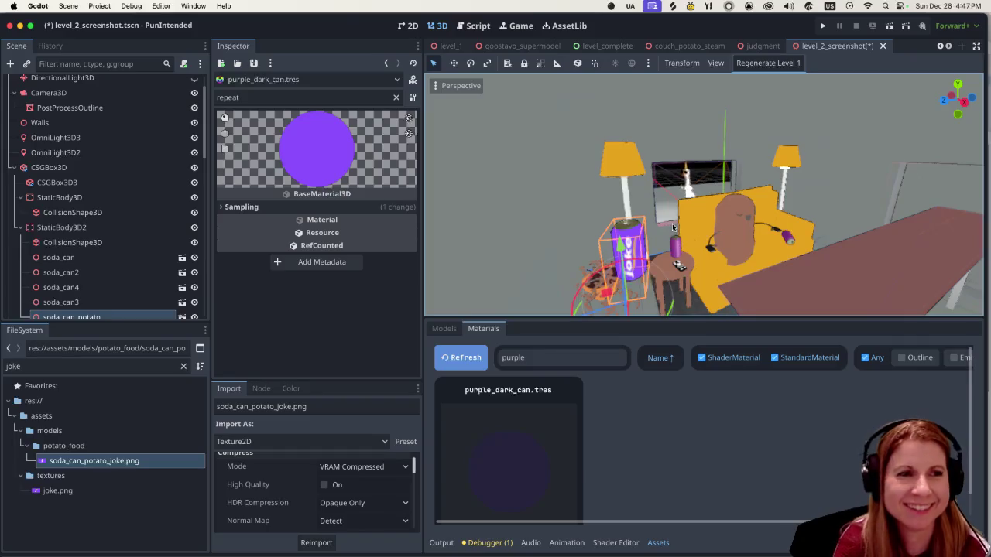
scroll(677, 244, up, 3)
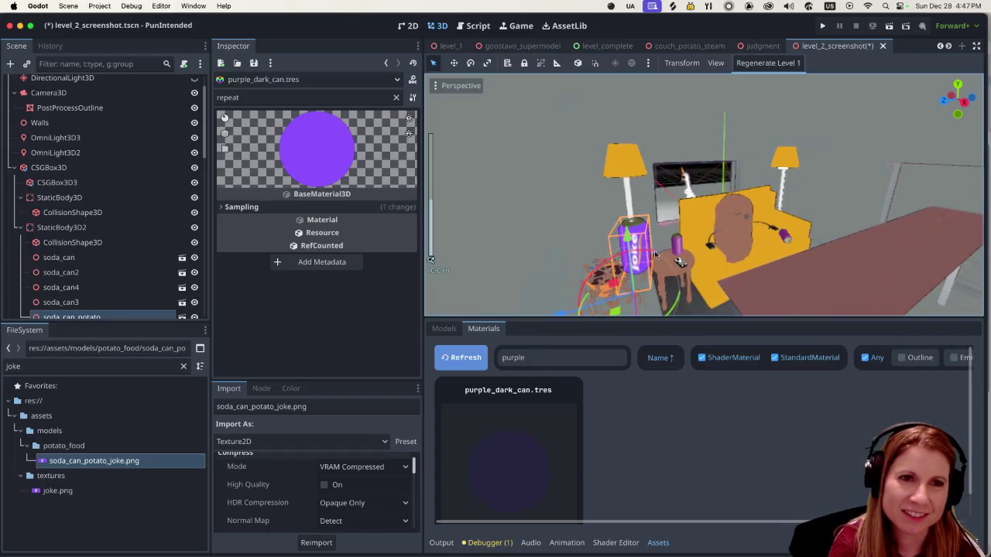
scroll(675, 254, up, 3)
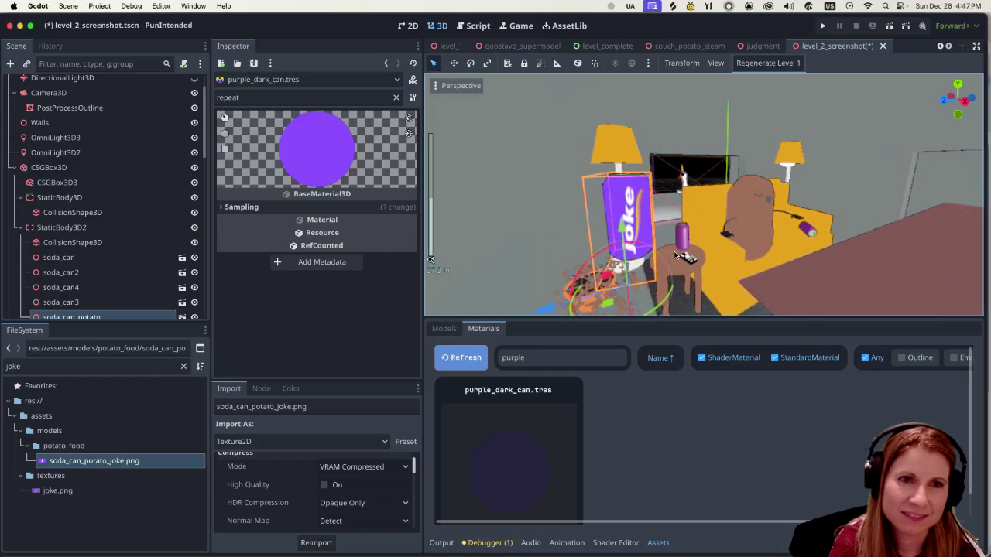
scroll(678, 255, up, 3)
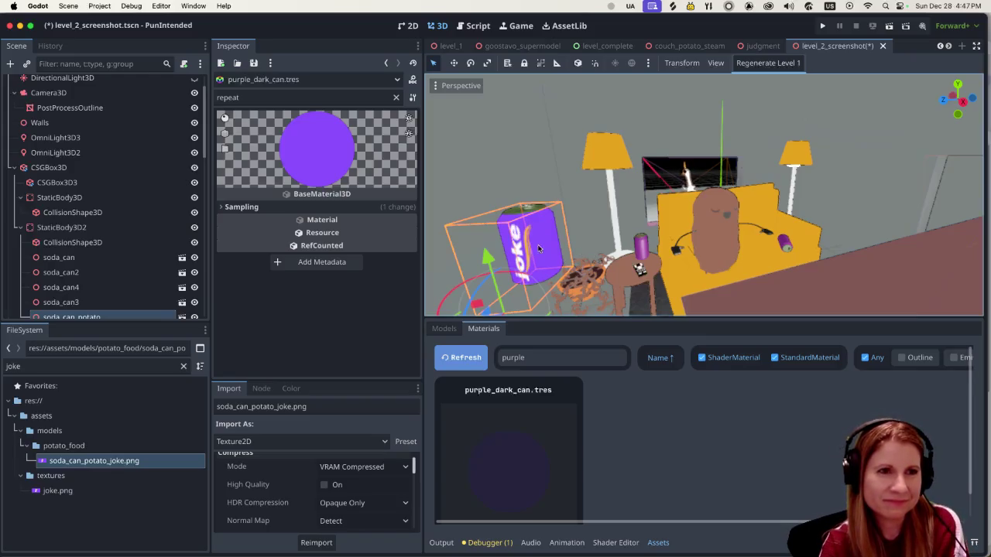
scroll(506, 247, up, 2)
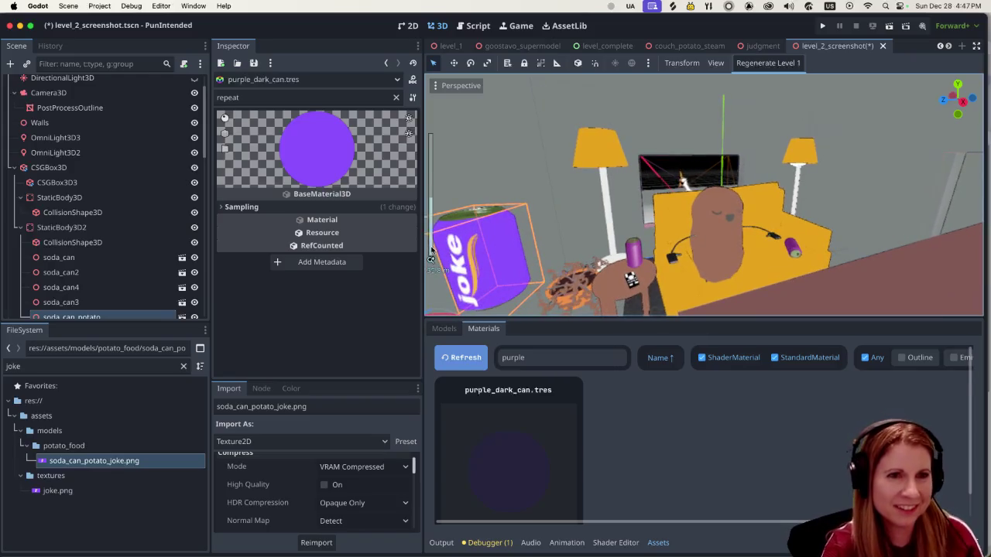
scroll(476, 242, down, 2)
scroll(476, 242, down, 3)
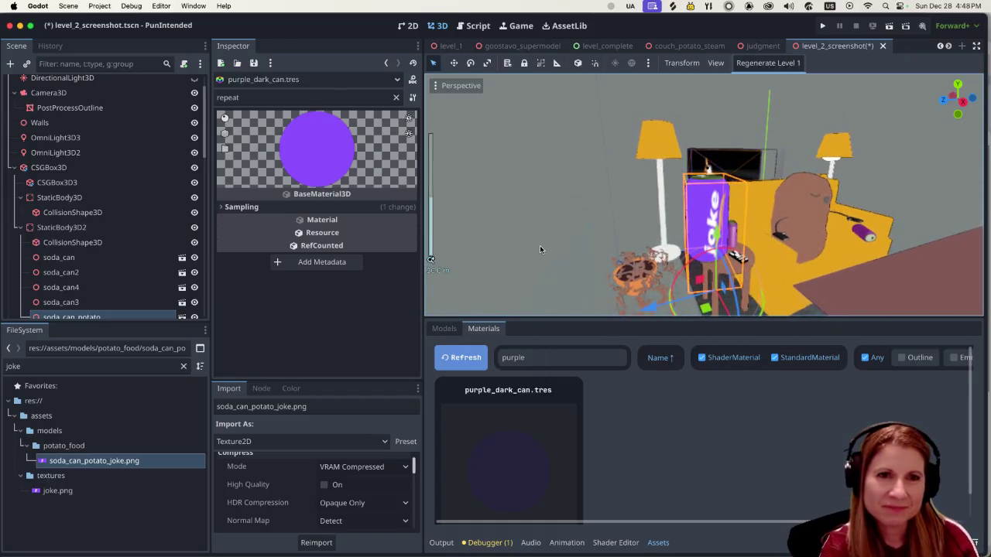
scroll(651, 267, down, 3)
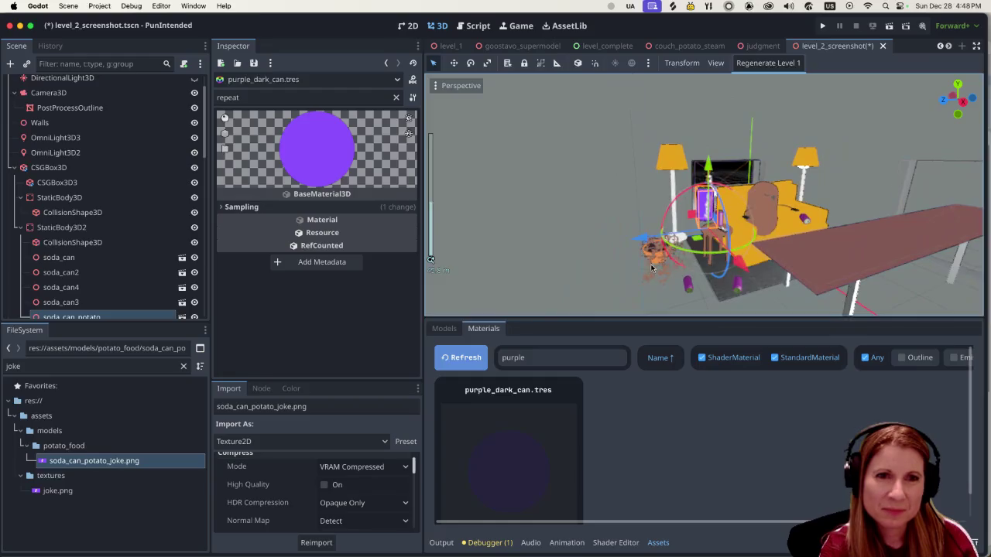
scroll(651, 267, right, 3)
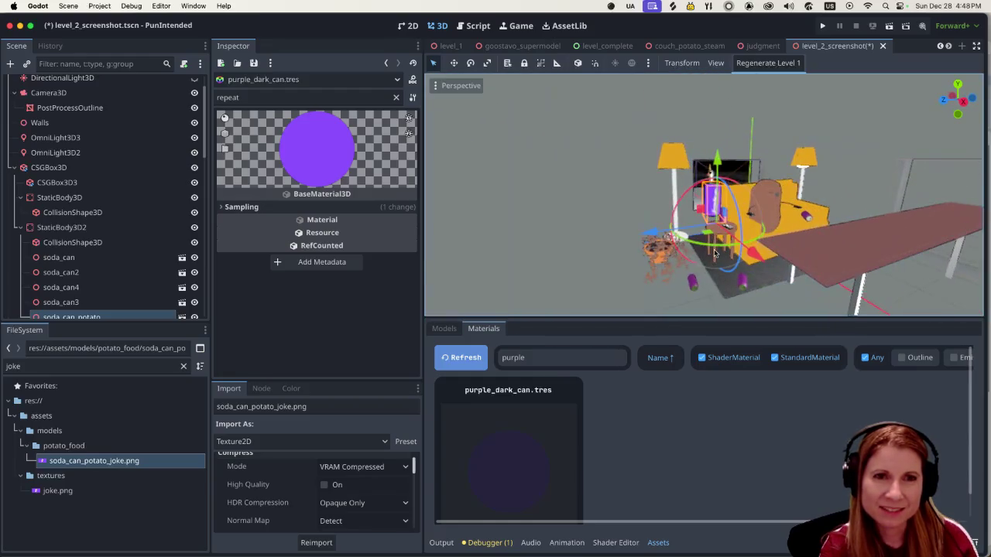
scroll(715, 253, right, 5)
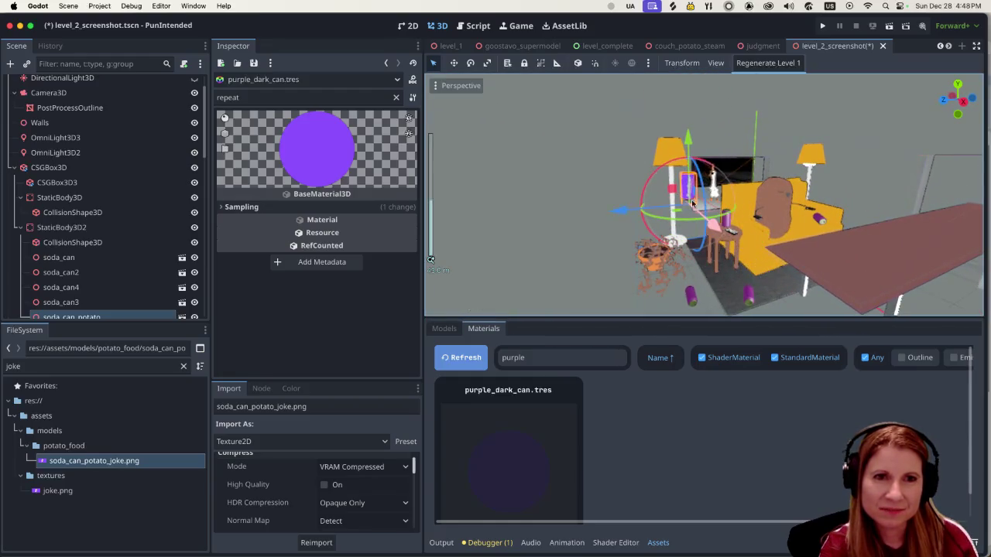
Lower, raise and shift the purple Joke can with the move gizmo until it stands on the side table.
drag(687, 140, 700, 223)
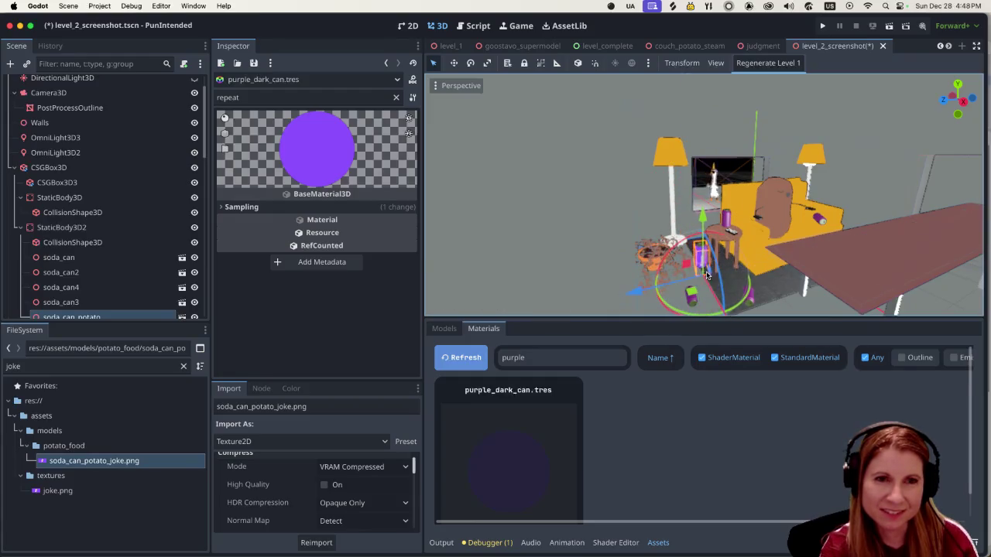
scroll(721, 302, up, 3)
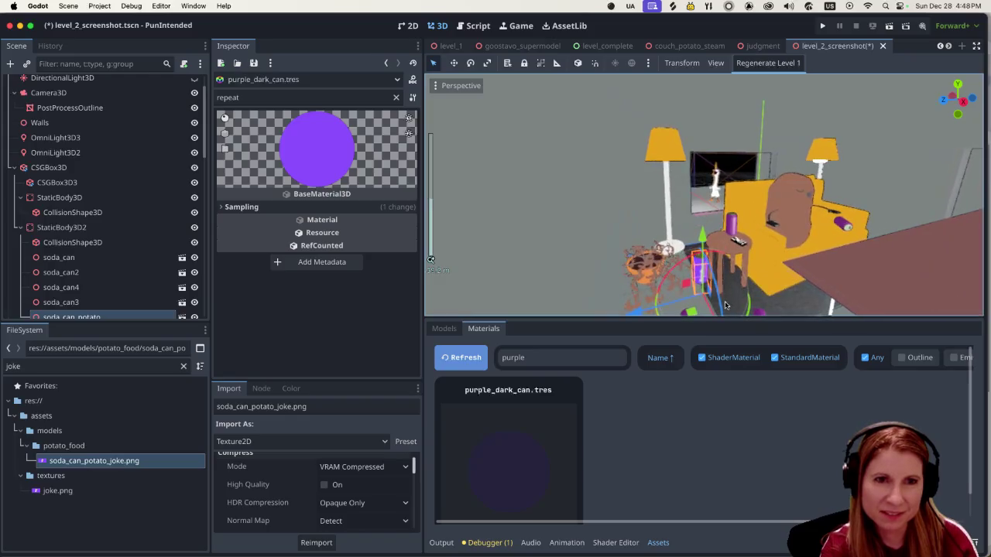
scroll(726, 306, up, 5)
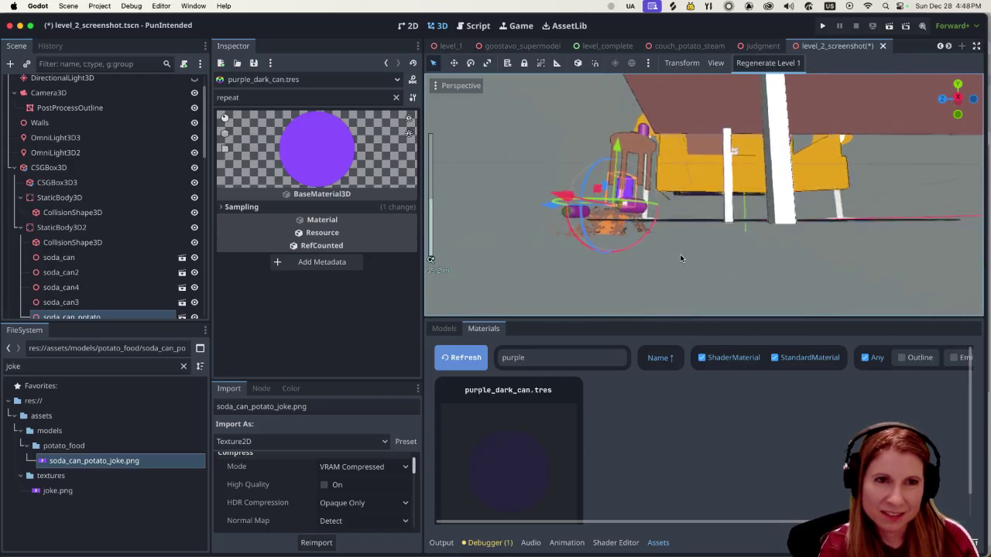
scroll(707, 276, up, 5)
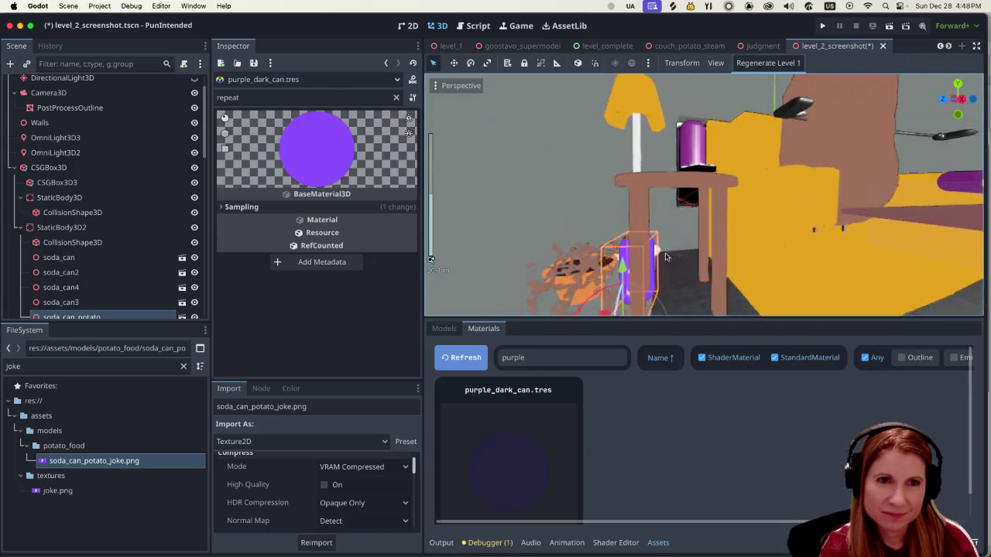
scroll(649, 265, down, 2)
drag(631, 233, 621, 105)
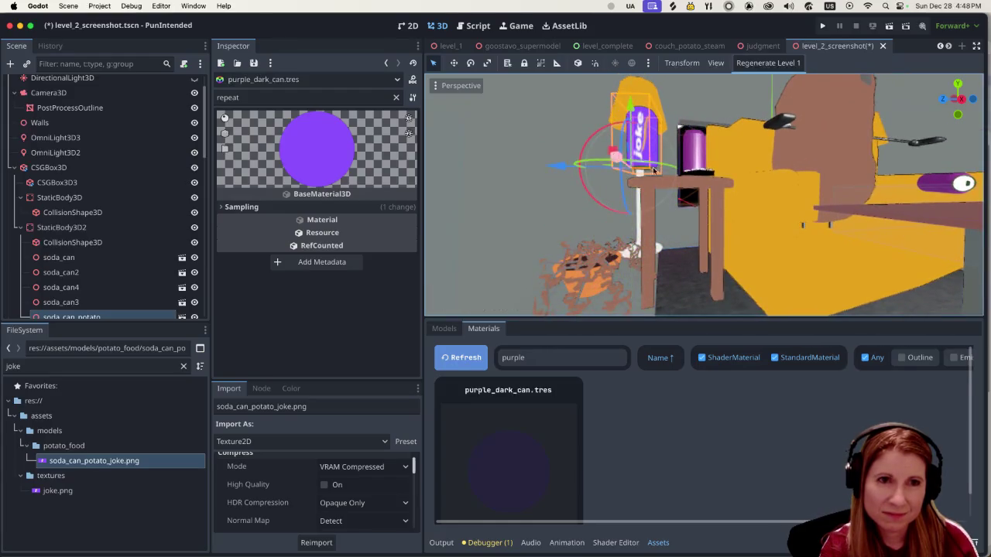
scroll(660, 189, down, 2)
drag(659, 190, 684, 271)
mouse_move(674, 184)
mouse_down()
mouse_move(693, 259)
mouse_move(685, 278)
mouse_move(675, 149)
mouse_move(675, 162)
mouse_up()
mouse_move(697, 233)
mouse_down()
mouse_move(715, 238)
mouse_move(383, 284)
mouse_up()
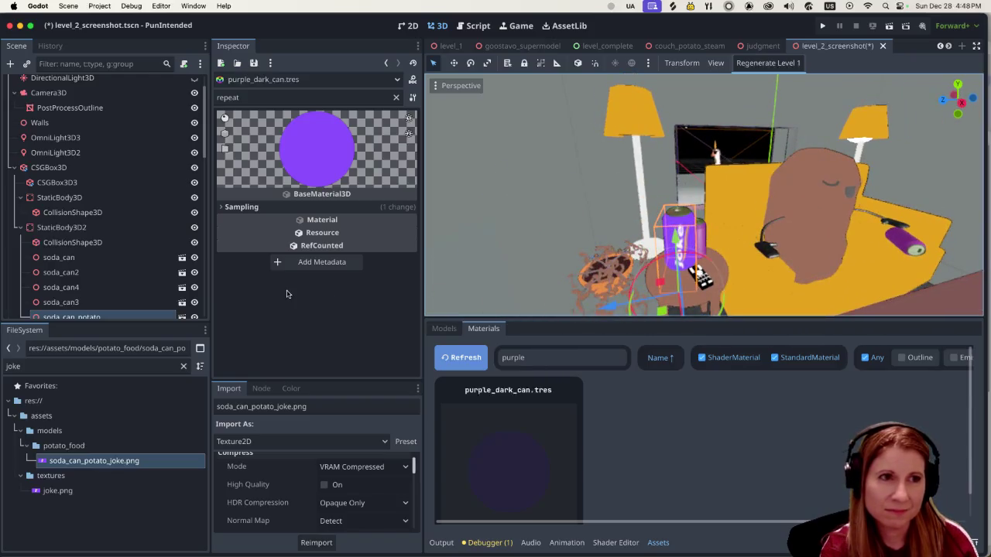
Clear the Inspector property filter and expand the material's Transform section.
click(395, 99)
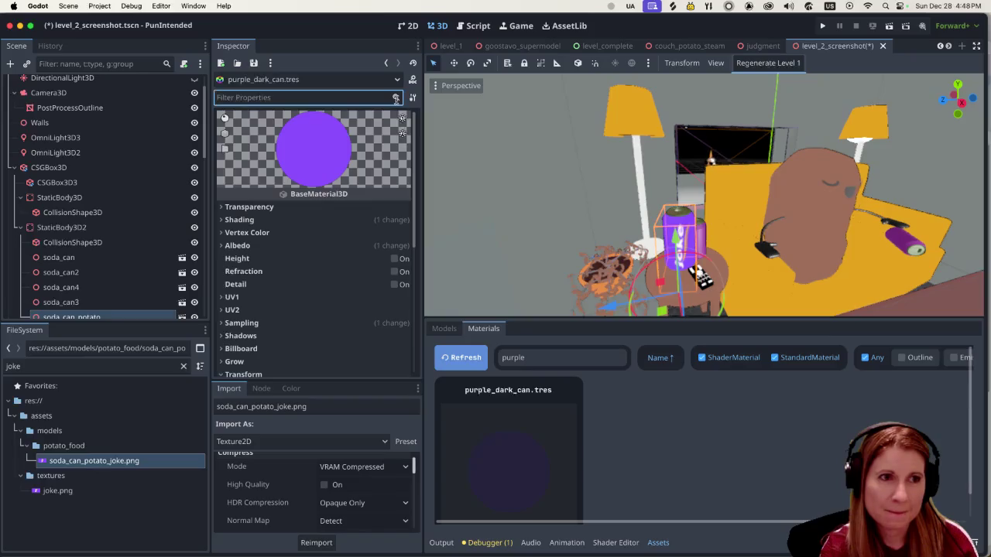
scroll(124, 302, down, 4)
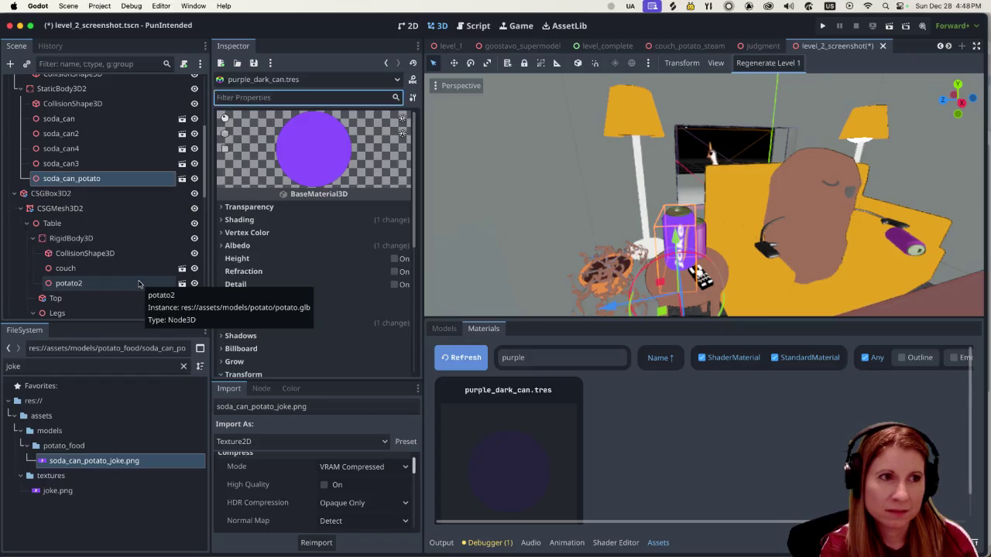
scroll(133, 281, down, 5)
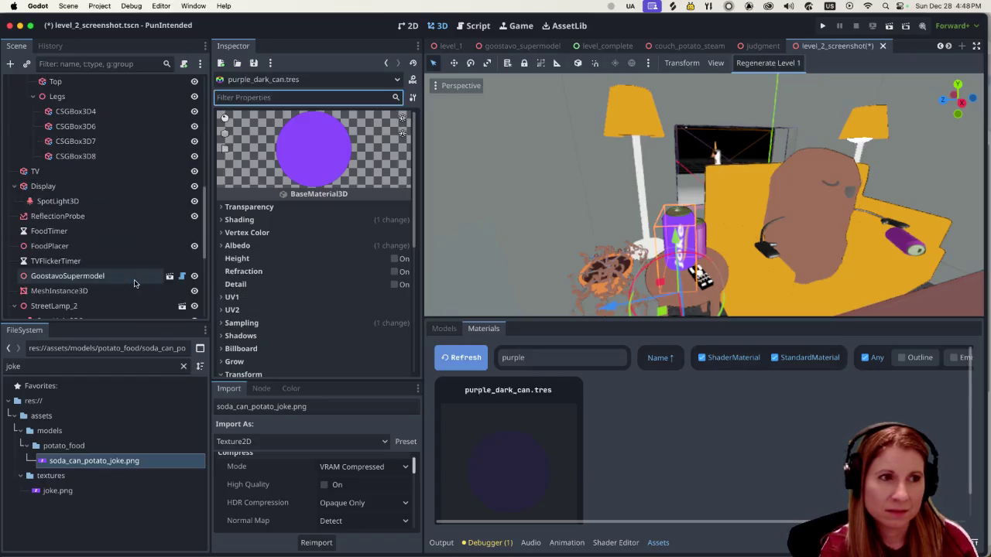
scroll(133, 281, up, 5)
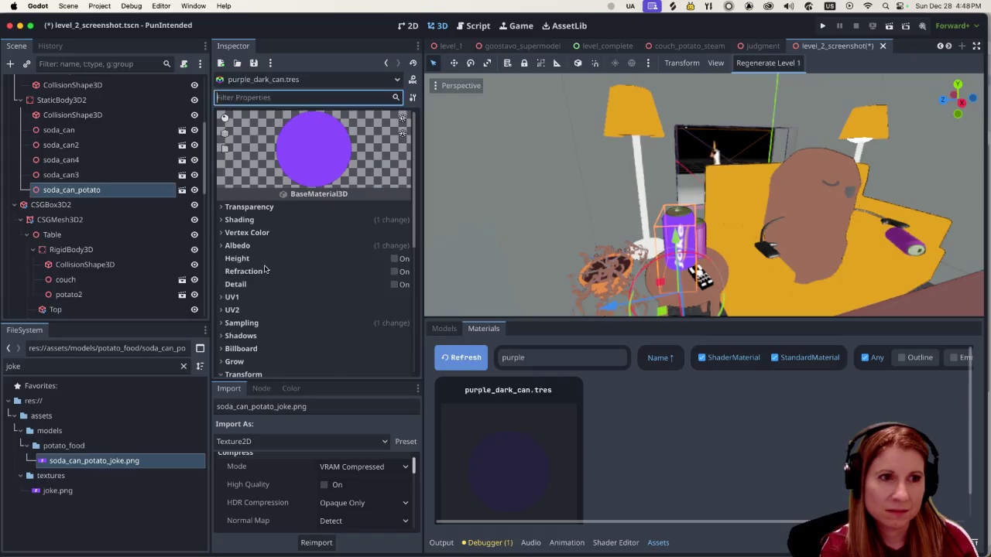
scroll(268, 232, down, 3)
click(266, 291)
scroll(267, 292, down, 2)
scroll(267, 291, down, 1)
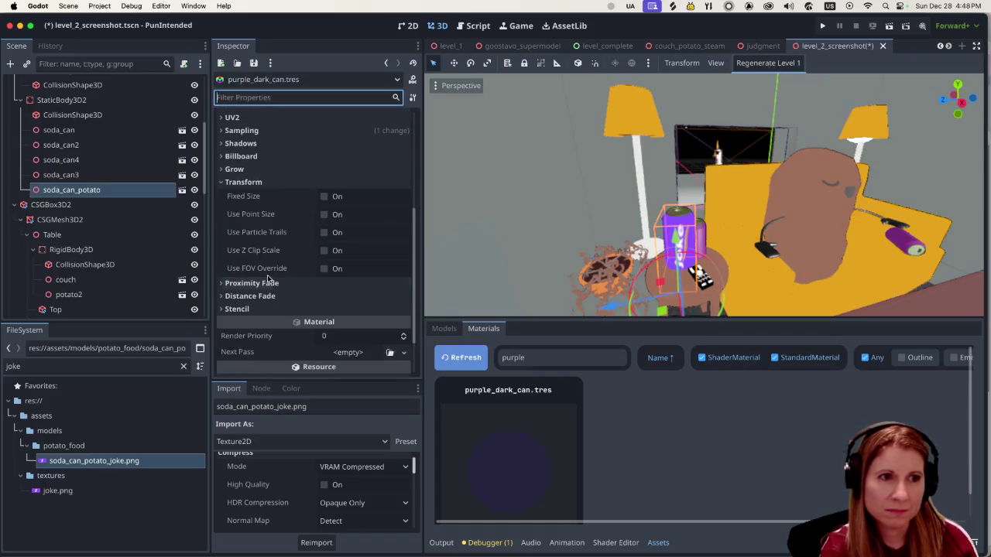
scroll(266, 267, down, 2)
scroll(265, 265, up, 4)
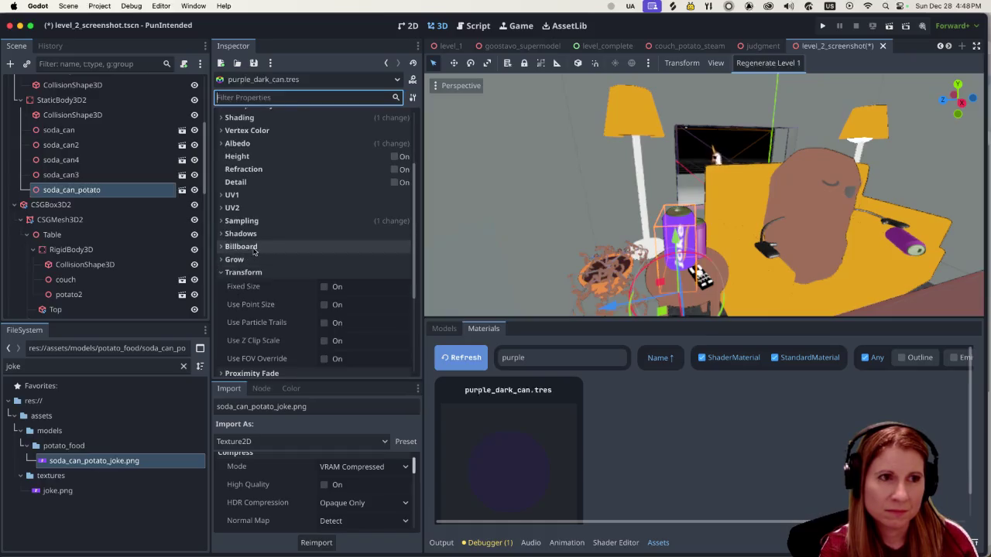
Collapse and re-expand the material's Transform, then select soda_can_potato to show its properties.
click(221, 273)
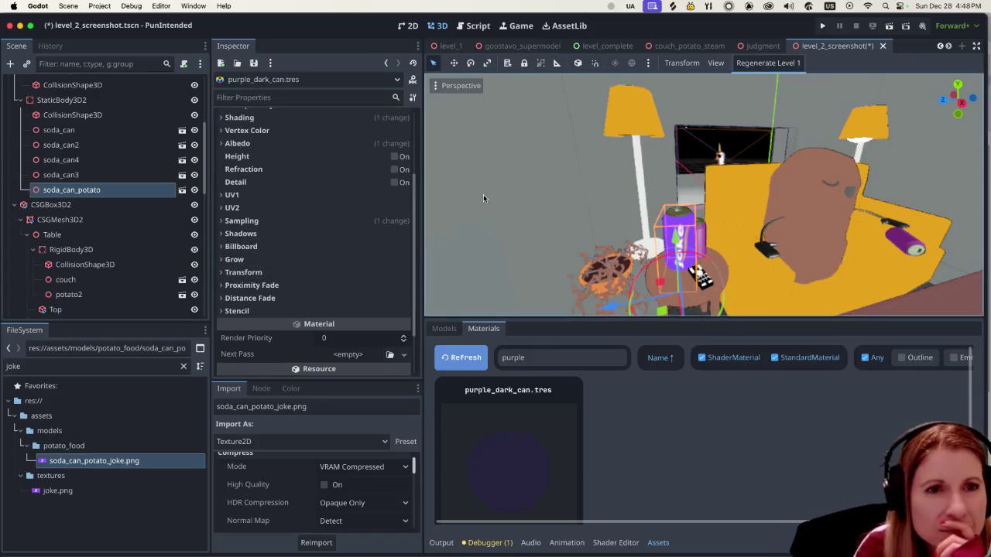
scroll(343, 215, down, 2)
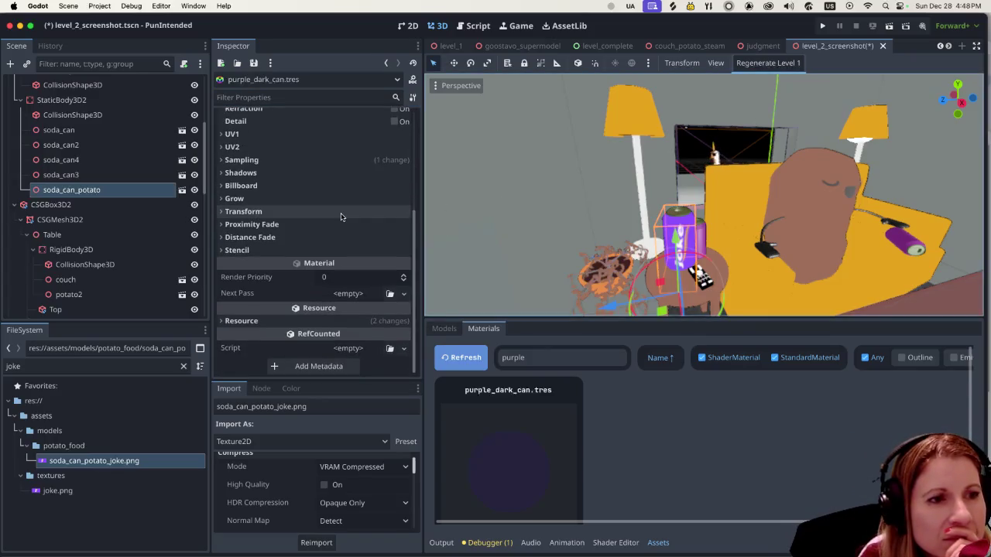
scroll(340, 217, up, 5)
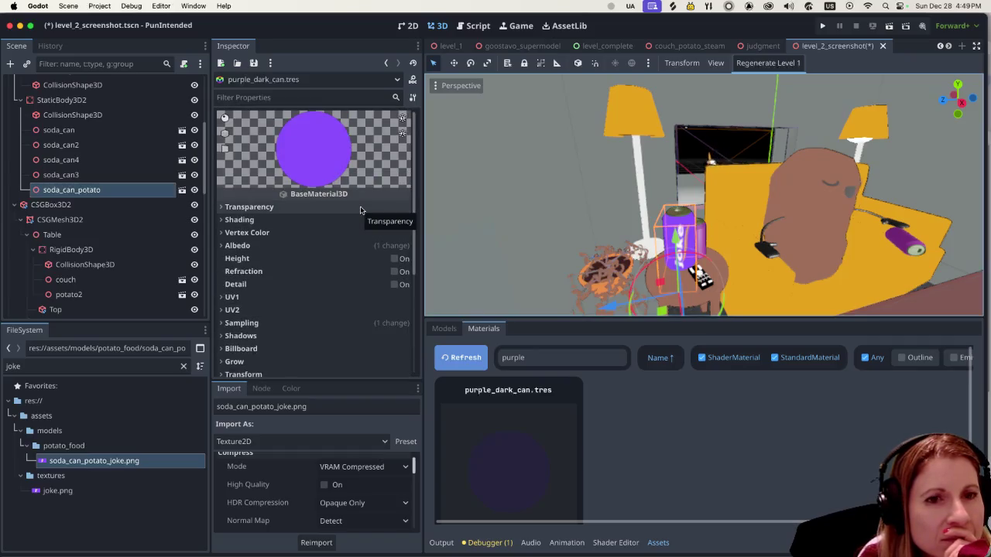
scroll(360, 211, down, 2)
click(222, 314)
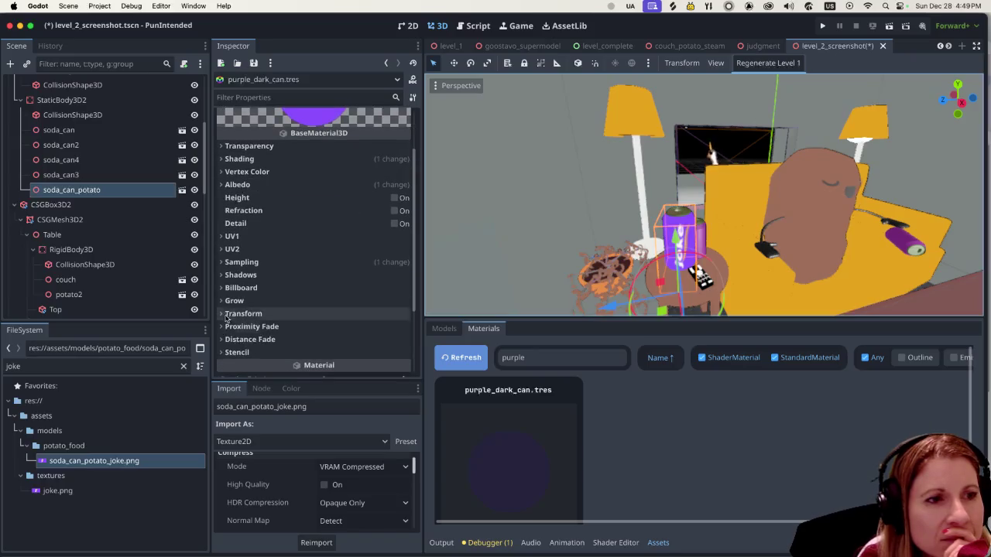
scroll(244, 304, down, 4)
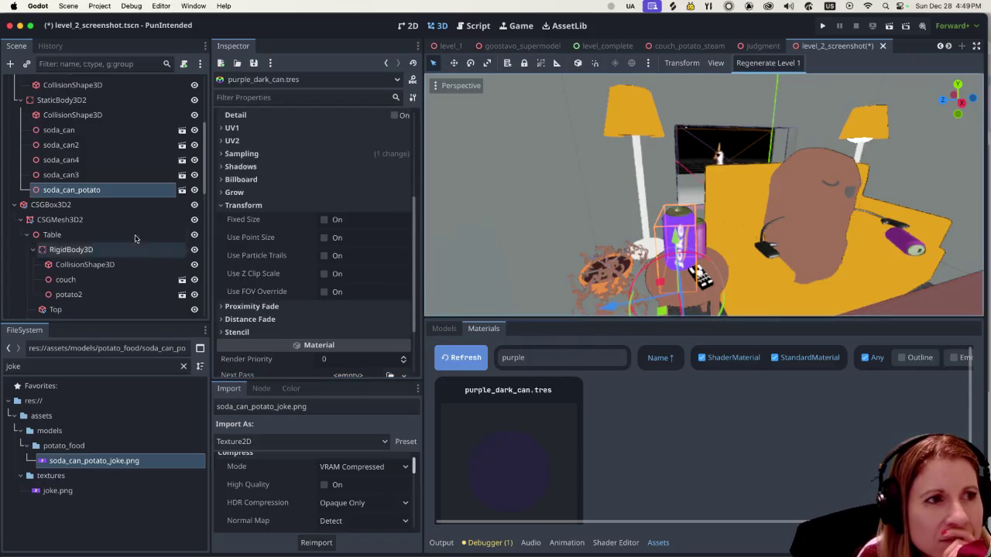
click(66, 219)
click(71, 190)
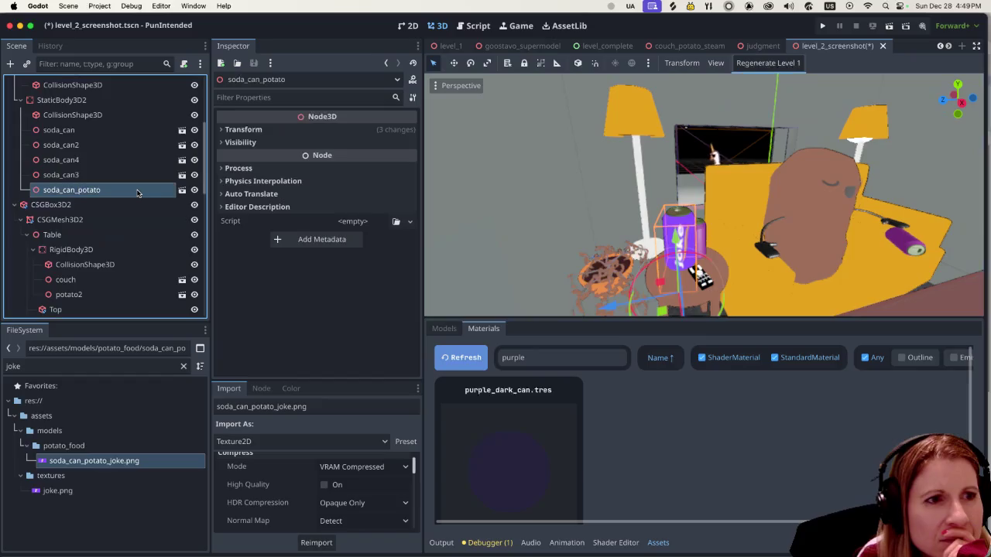
Reset soda_can_potato's Transform Scale to 1 in the Inspector.
click(224, 129)
click(248, 224)
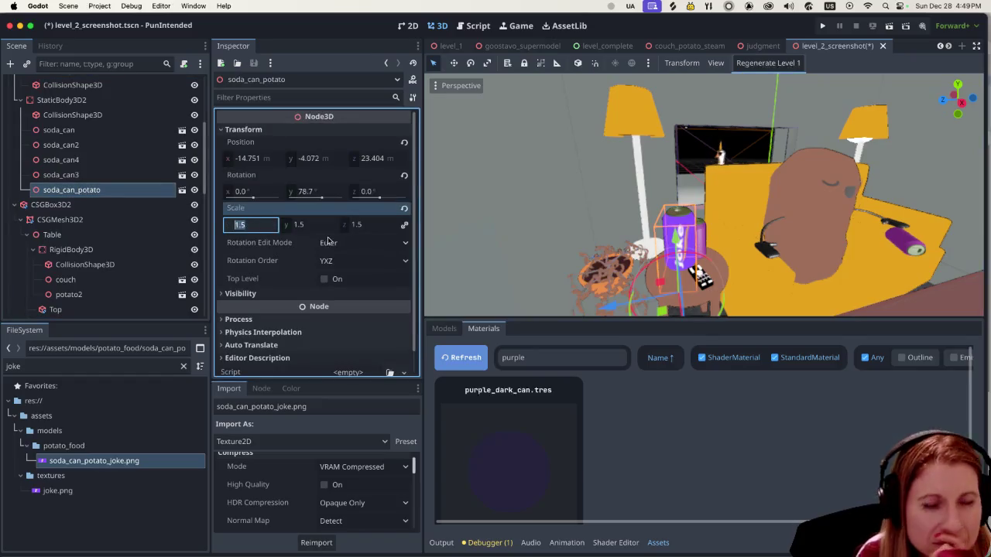
text(1)
key(Return)
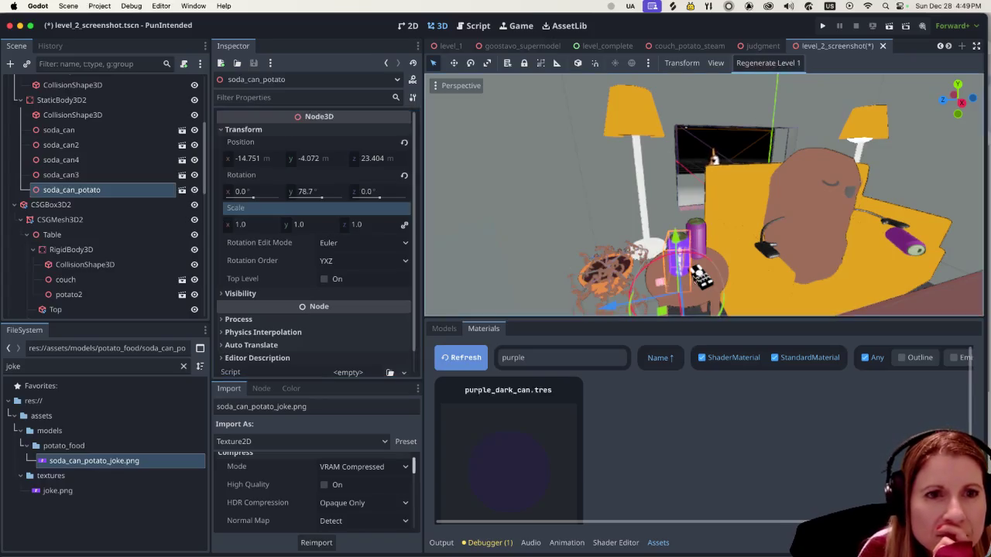
Raise the joke can slightly with the Y gizmo arrow to Y -3.247 m above the side table.
drag(673, 238, 685, 217)
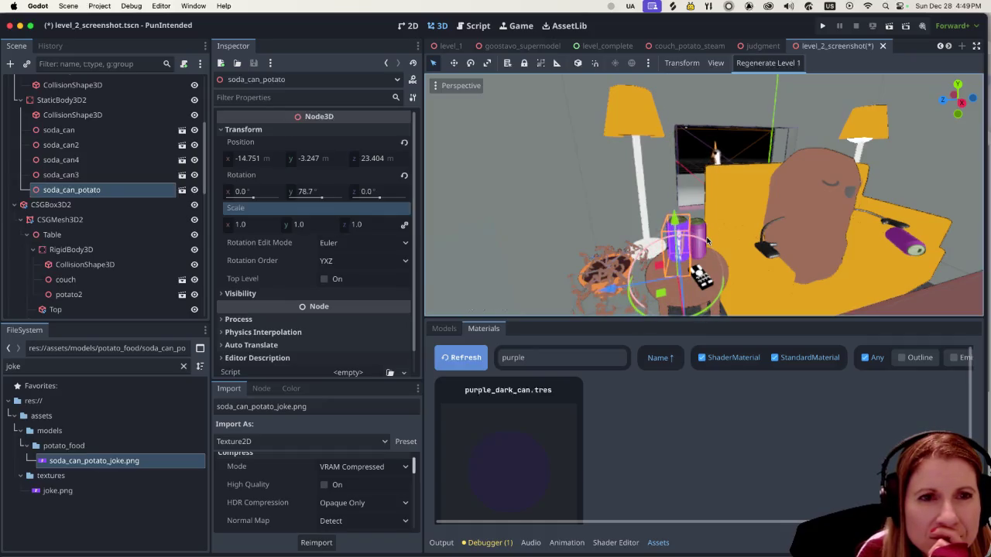
scroll(706, 241, down, 3)
scroll(706, 242, up, 3)
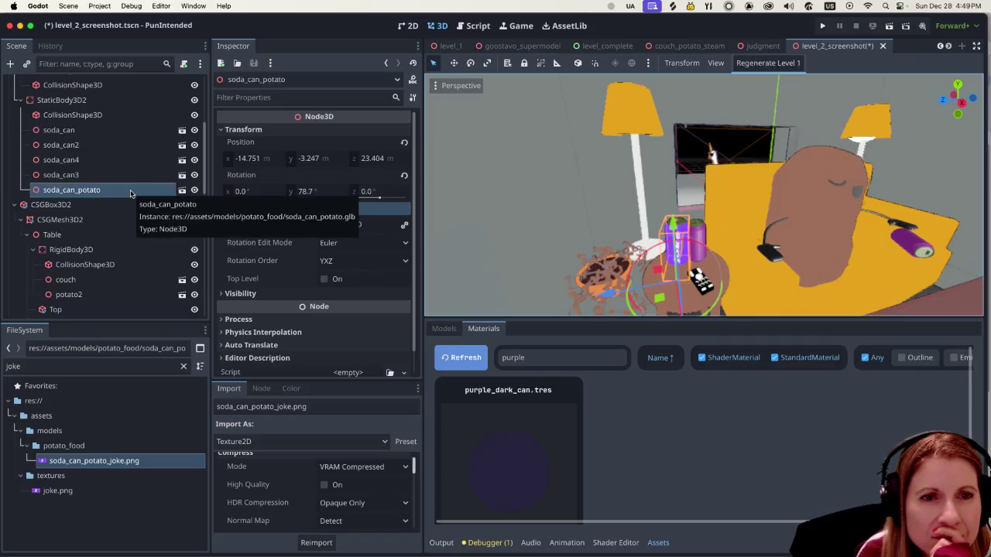
scroll(108, 189, down, 2)
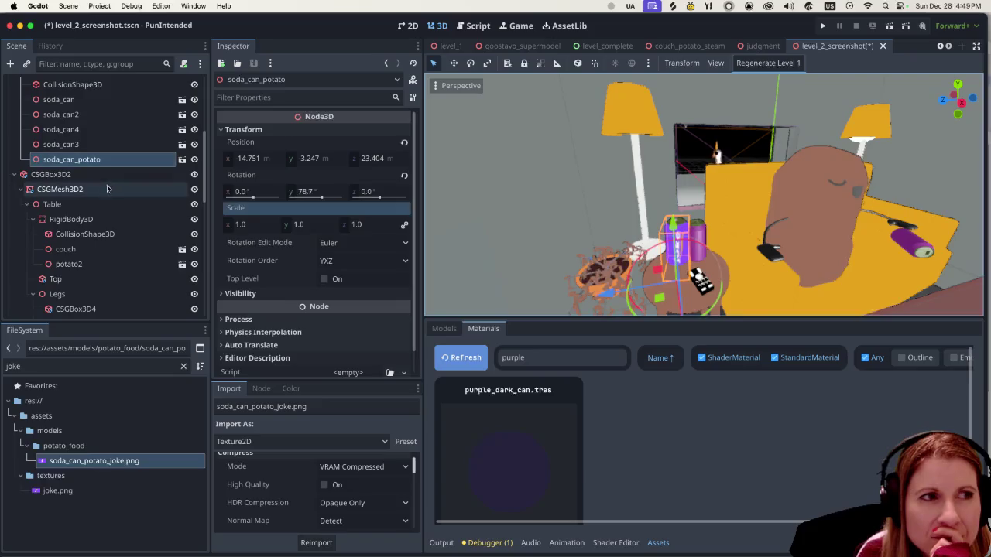
Duplicate the soda_can_potato node to create soda_can_potato2.
right_click(122, 148)
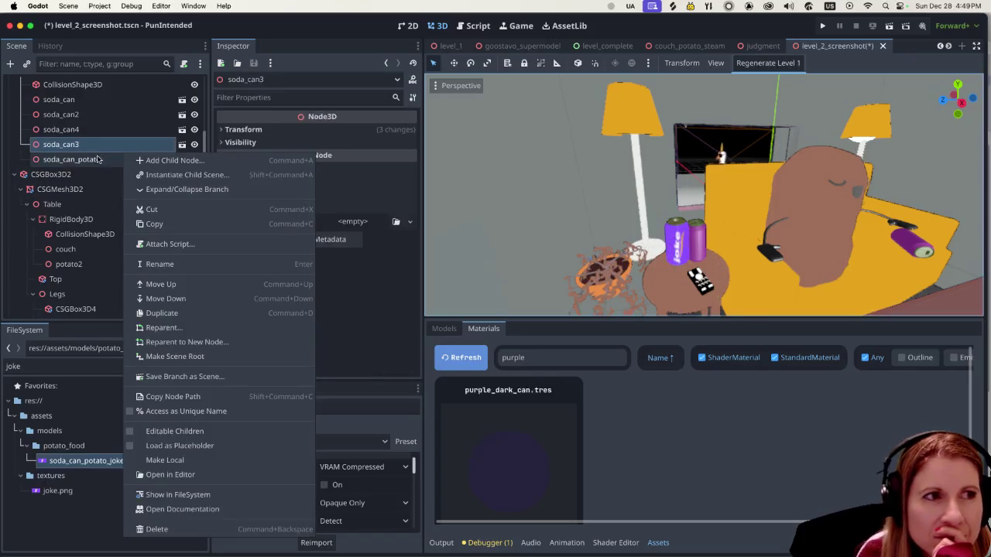
click(98, 159)
click(99, 160)
right_click(104, 163)
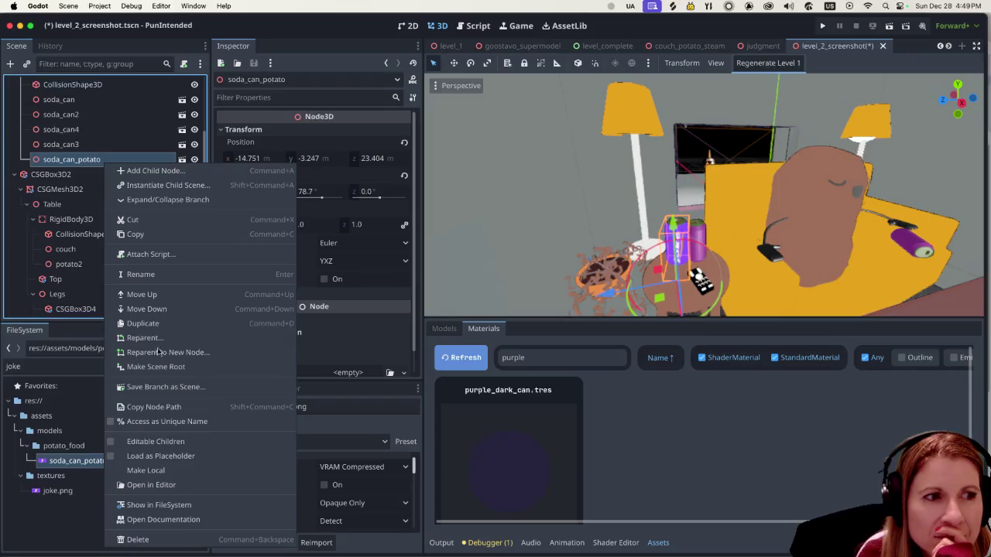
click(142, 323)
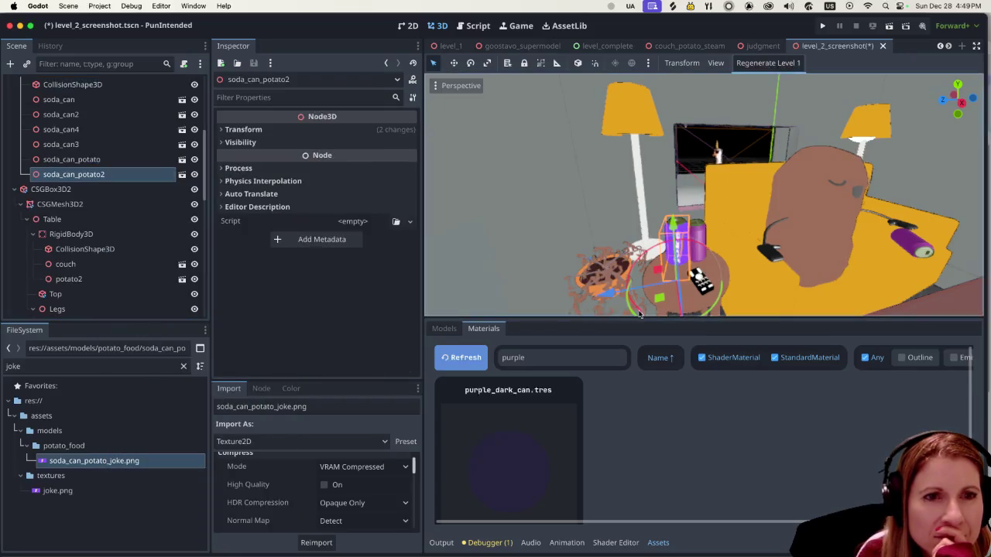
Move the copied can onto the couch arm and tip it onto its side.
drag(615, 297, 879, 255)
drag(908, 190, 902, 209)
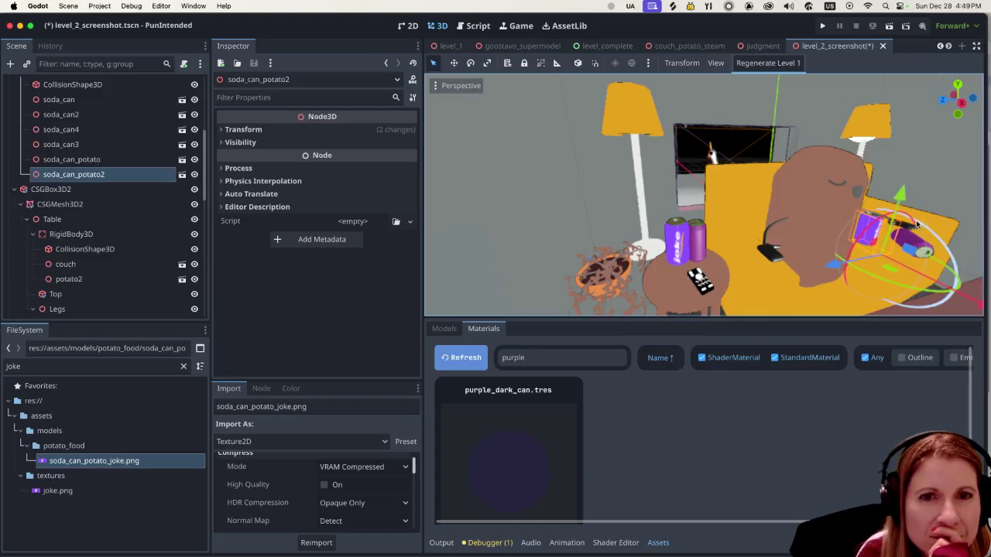
drag(913, 222, 926, 280)
scroll(918, 259, right, 5)
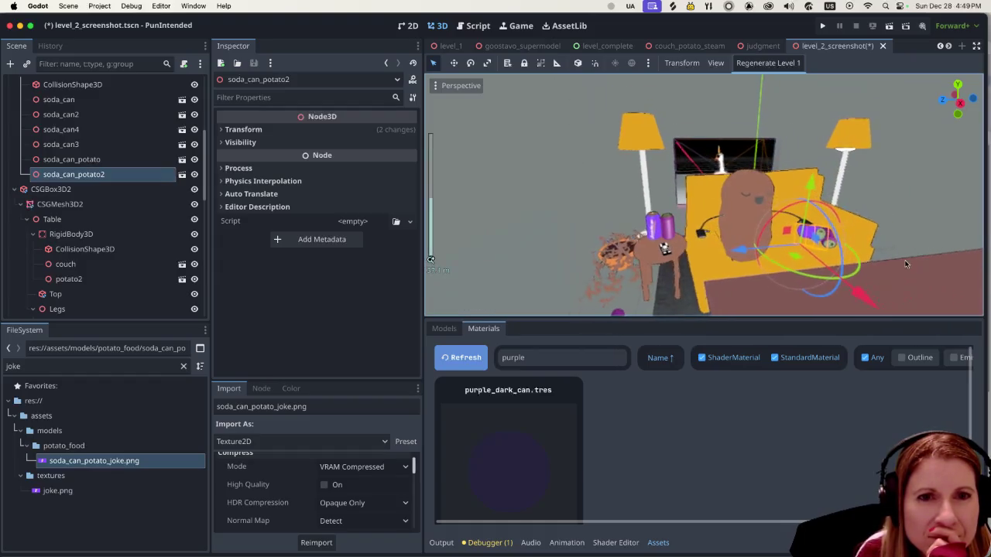
click(823, 249)
click(802, 231)
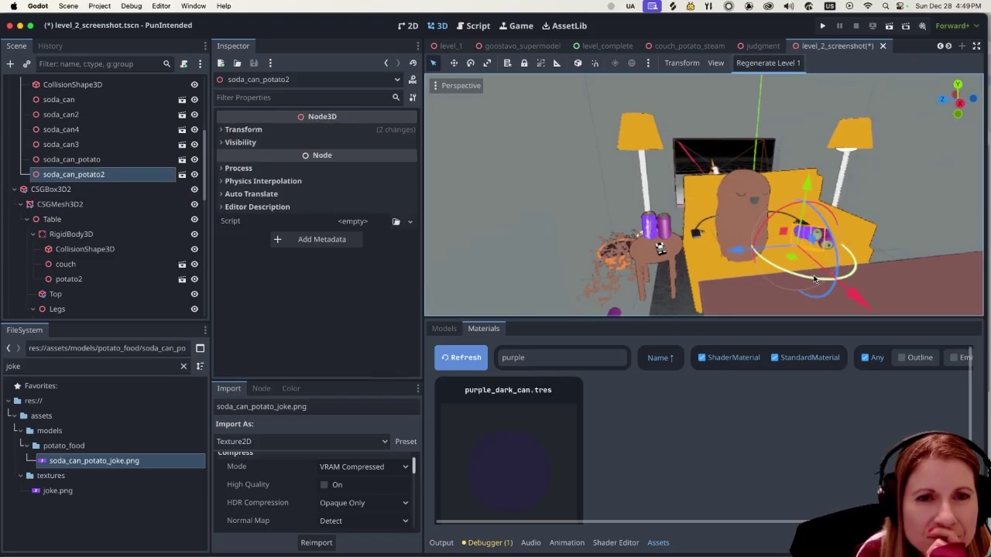
Rotate the lying soda_can_potato2 repeatedly, about 90 degrees, until it rests naturally on the couch arm.
mouse_move(796, 274)
mouse_down()
mouse_move(780, 276)
mouse_move(780, 265)
mouse_up()
drag(801, 208, 829, 236)
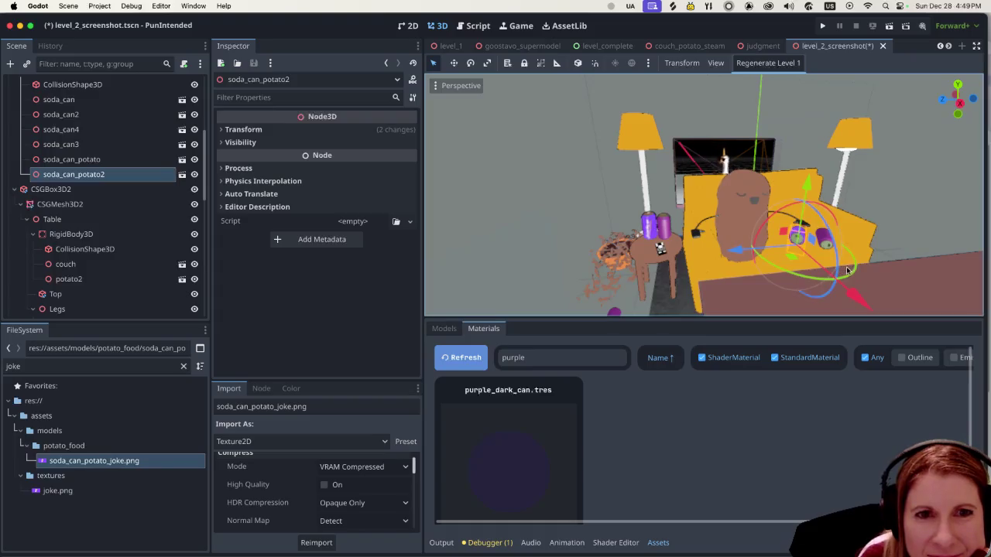
mouse_move(849, 276)
mouse_down()
mouse_move(779, 286)
mouse_move(860, 275)
mouse_move(922, 249)
mouse_move(914, 236)
mouse_move(887, 253)
mouse_up()
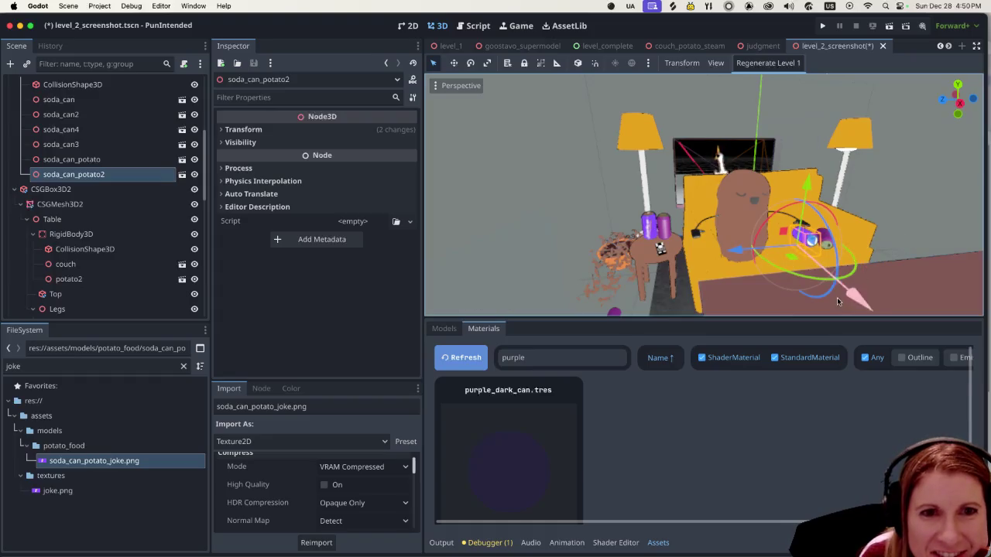
mouse_move(831, 296)
mouse_down()
mouse_move(841, 230)
mouse_move(772, 215)
mouse_up()
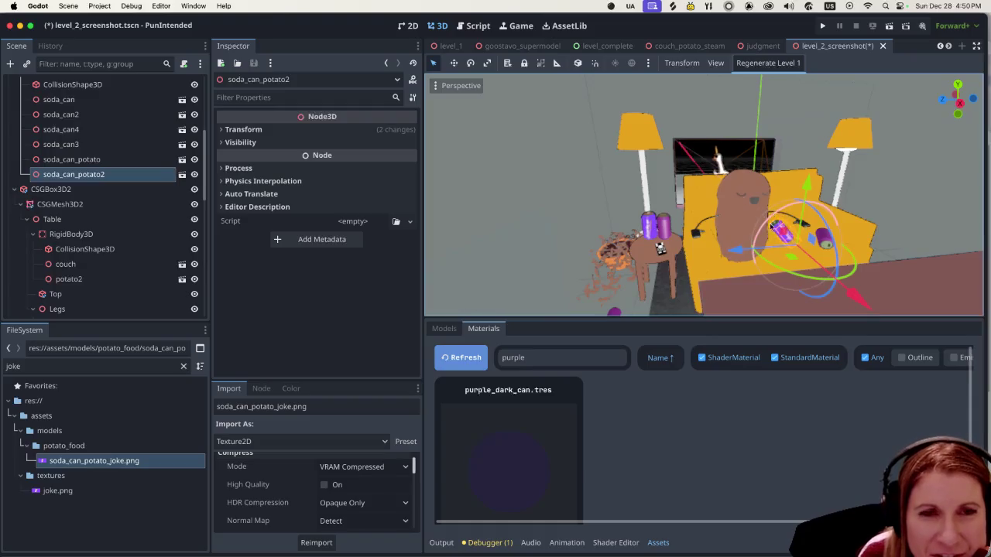
mouse_move(767, 263)
mouse_down()
mouse_move(805, 259)
mouse_move(841, 273)
mouse_move(903, 256)
mouse_move(879, 261)
mouse_up()
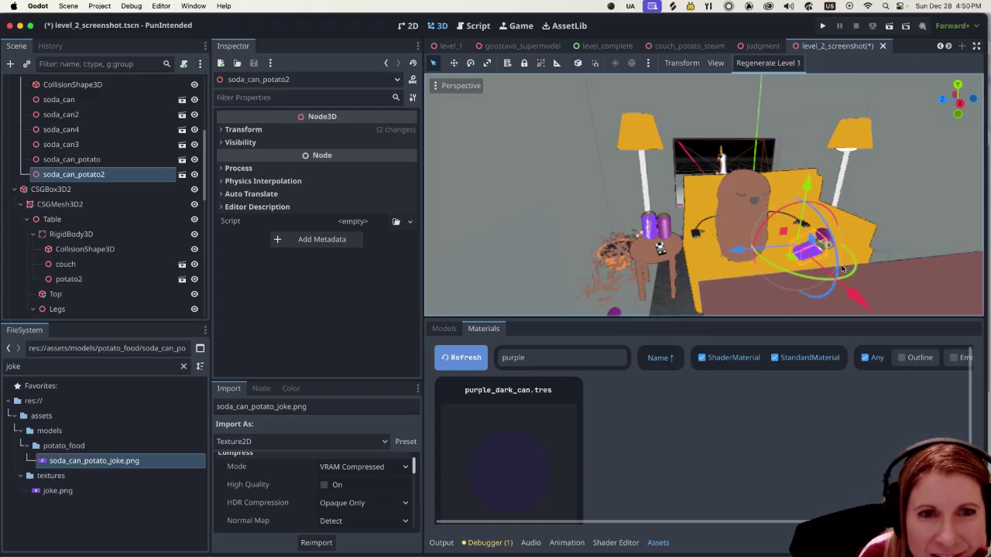
mouse_move(821, 214)
mouse_down()
mouse_move(832, 236)
mouse_move(808, 167)
mouse_up()
drag(784, 116, 778, 105)
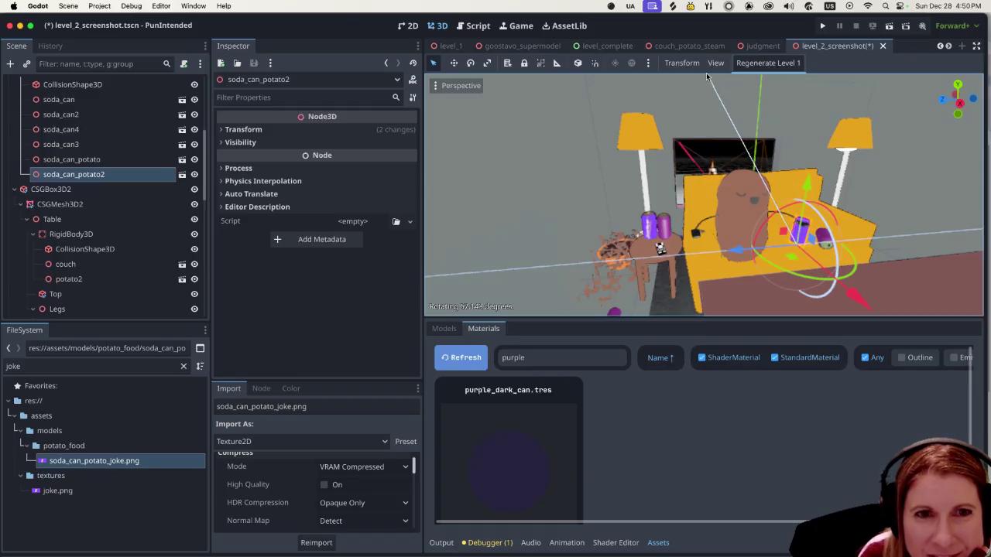
drag(853, 268, 778, 277)
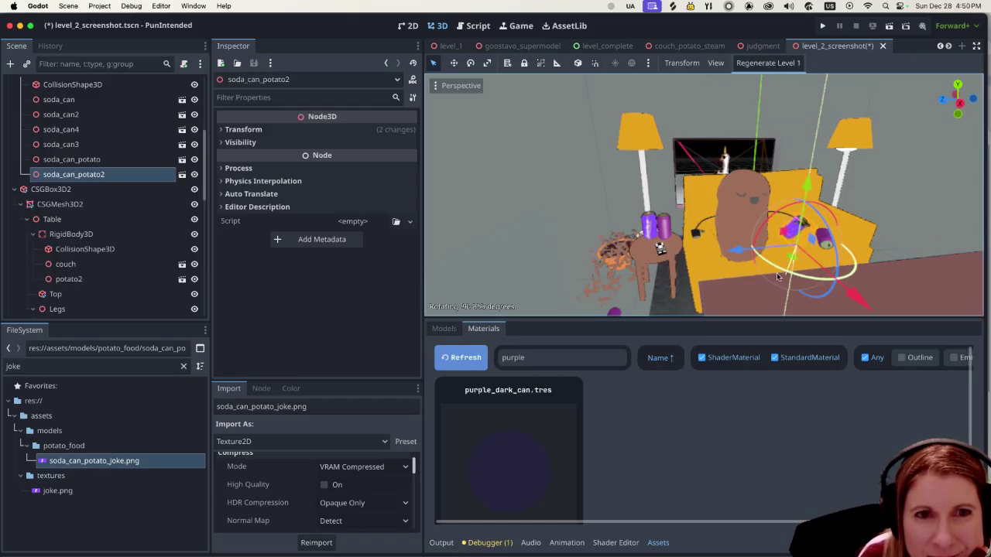
mouse_move(714, 252)
mouse_down()
mouse_move(731, 194)
mouse_move(775, 232)
mouse_up()
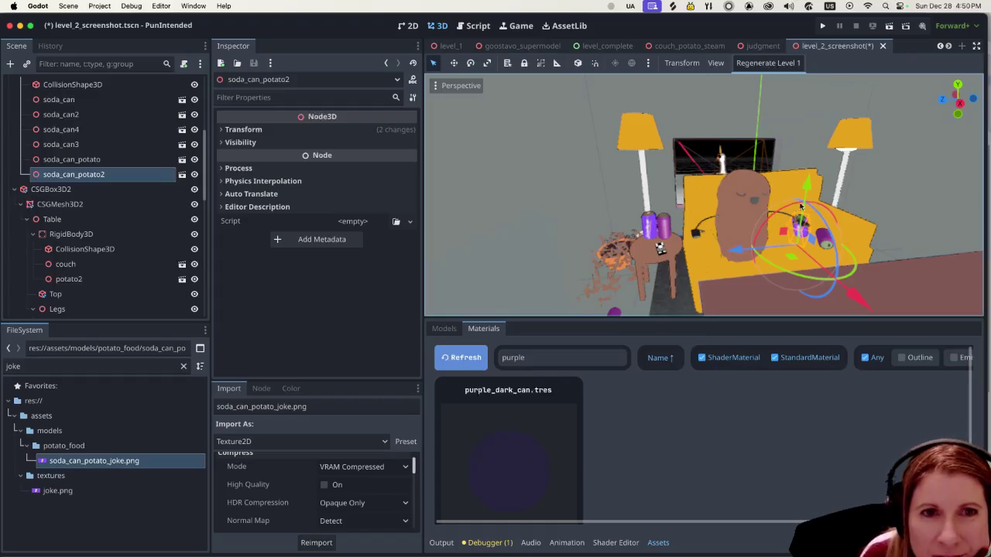
mouse_move(804, 203)
mouse_down()
mouse_move(784, 145)
mouse_move(784, 223)
mouse_move(799, 200)
mouse_move(850, 186)
mouse_move(857, 202)
mouse_up()
click(941, 214)
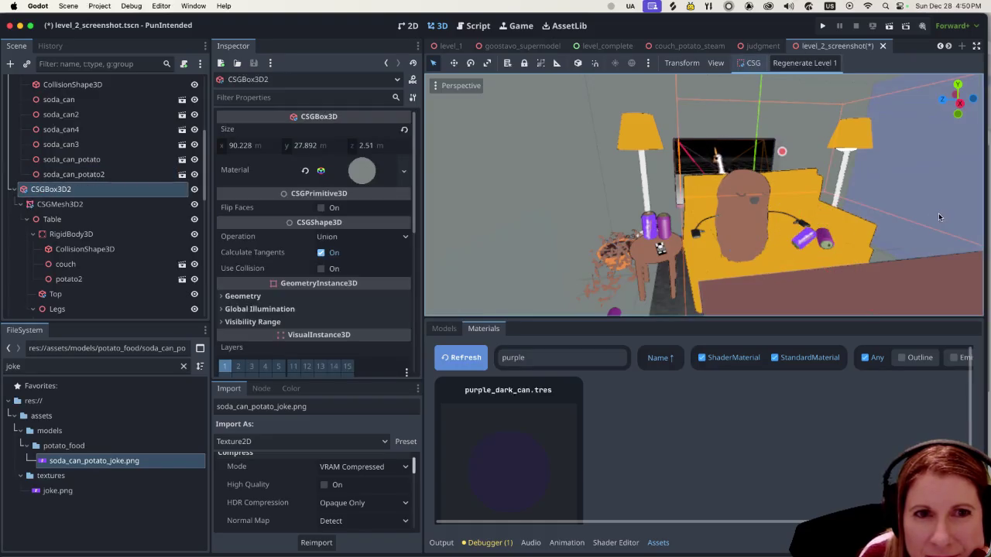
Lower soda_can_potato to Y -3.82 m on the side table and save level_2_screenshot with Cmd+S.
scroll(664, 287, left, 3)
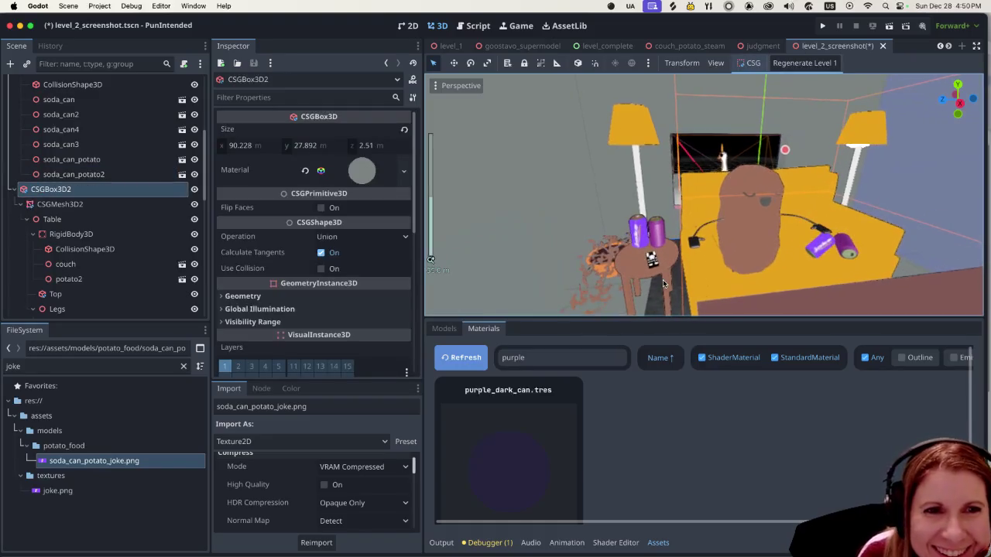
scroll(707, 258, up, 5)
scroll(707, 258, right, 3)
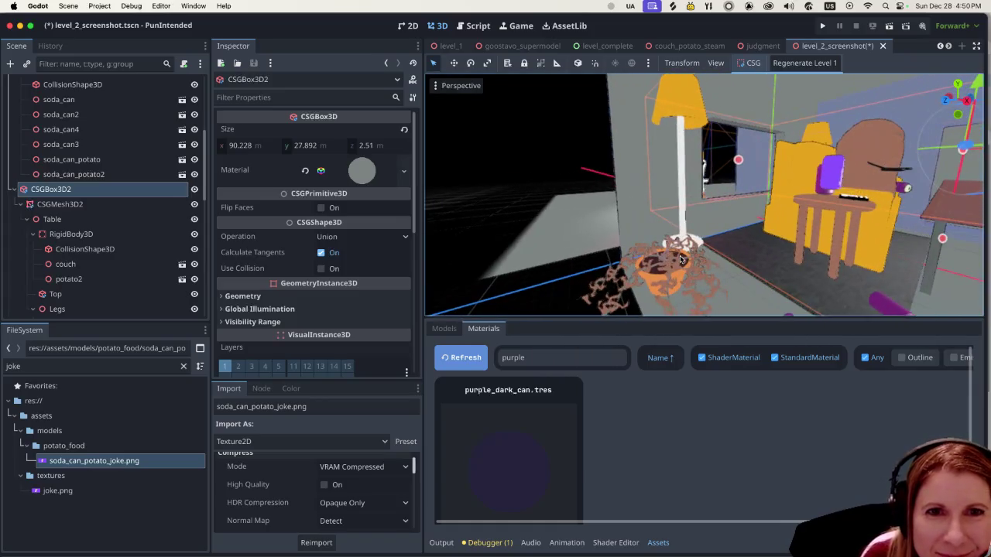
click(833, 183)
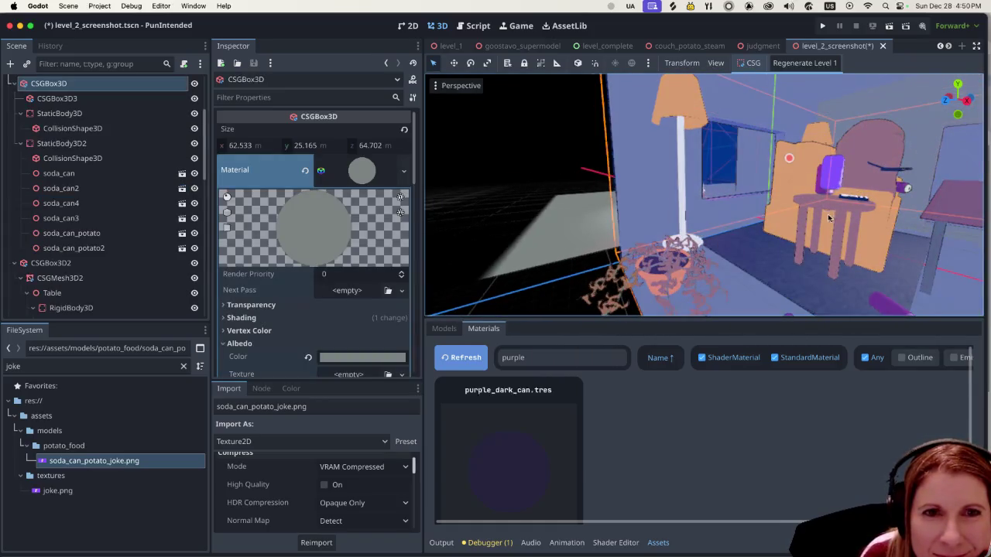
scroll(821, 221, right, 3)
click(738, 227)
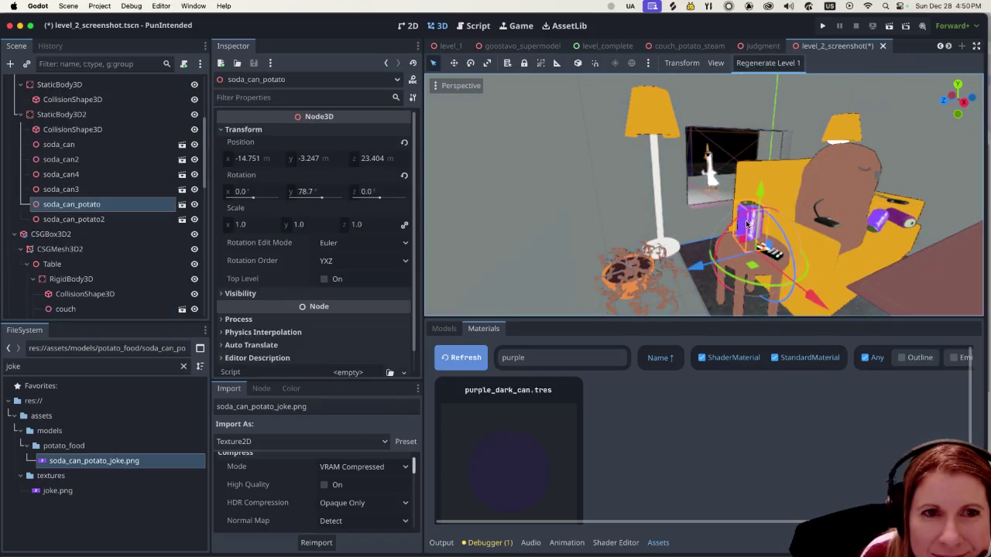
click(704, 209)
click(747, 215)
mouse_move(761, 192)
mouse_down()
mouse_move(751, 221)
mouse_move(712, 232)
mouse_up()
scroll(745, 207, right, 10)
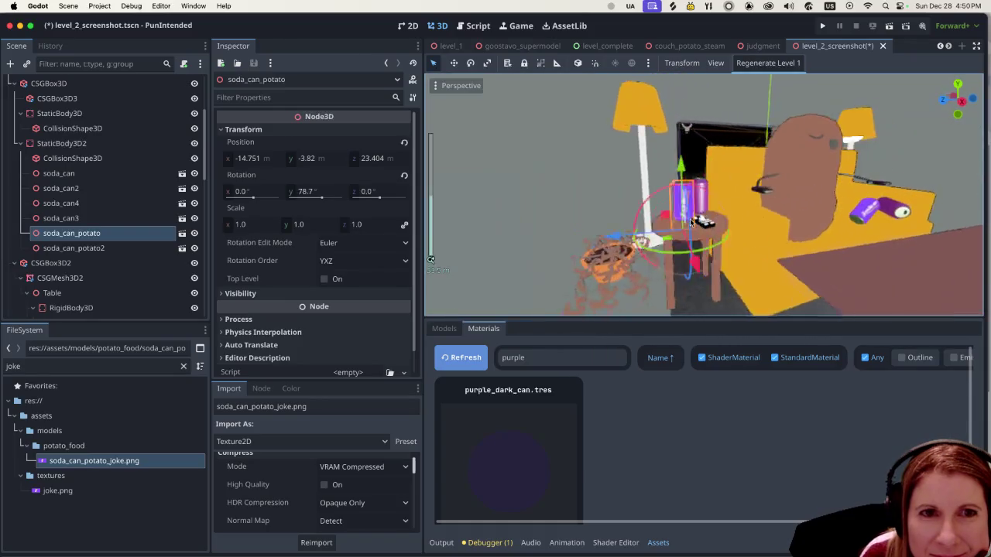
click(889, 28)
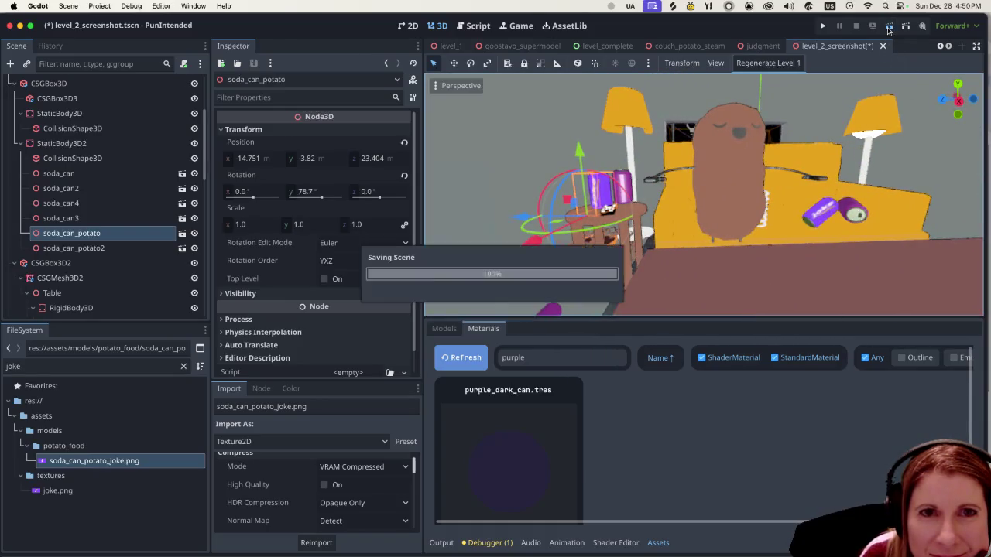
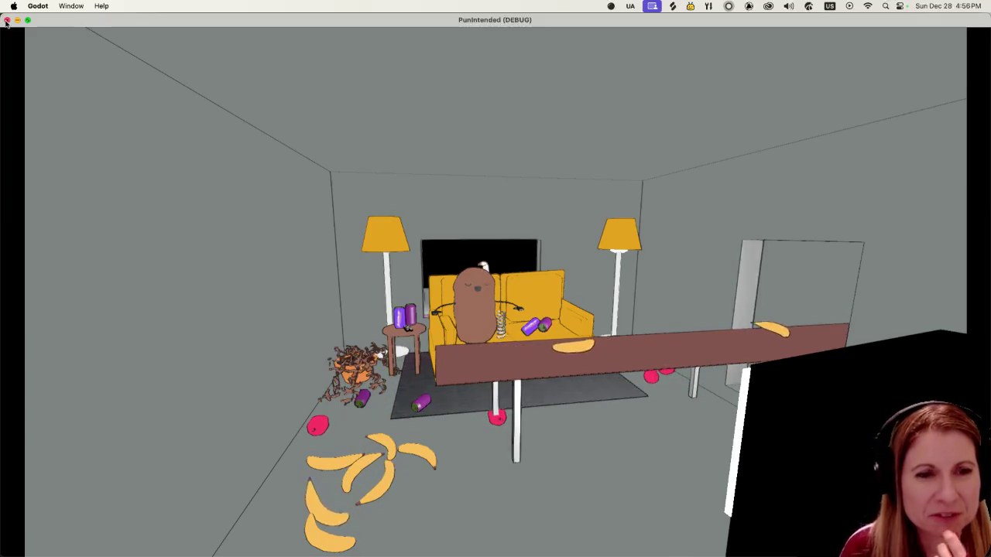
Close the test run and shift the TV group further left along the X axis.
click(6, 21)
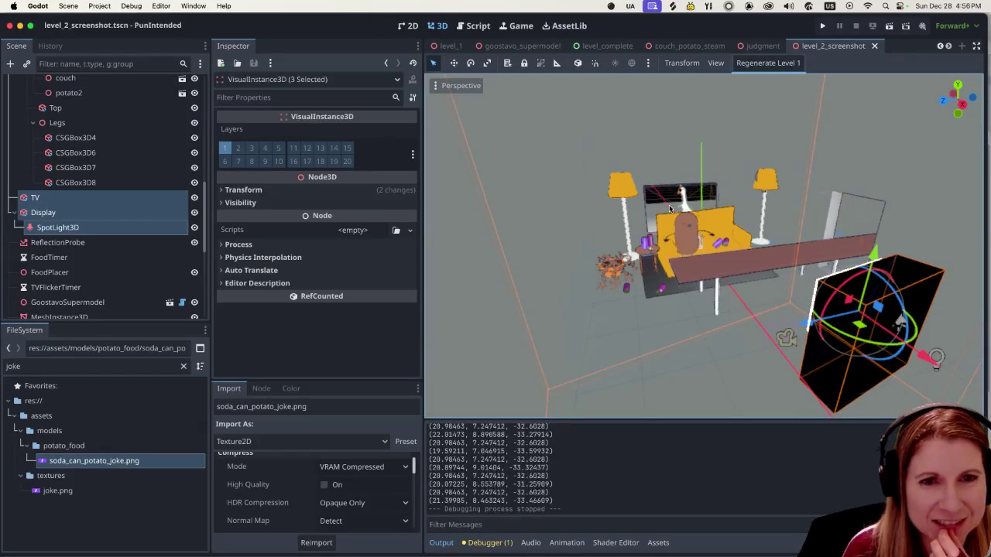
drag(923, 357, 777, 328)
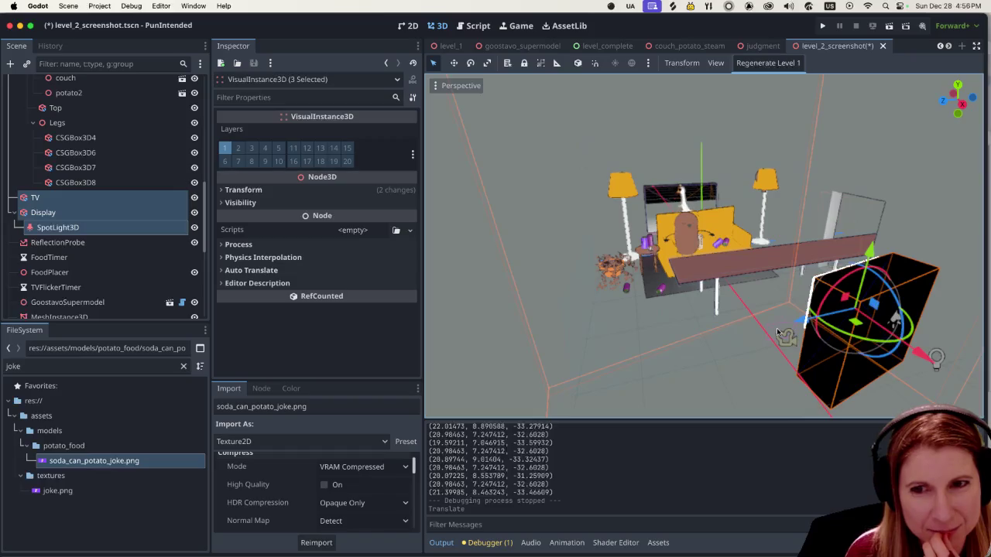
scroll(777, 332, up, 3)
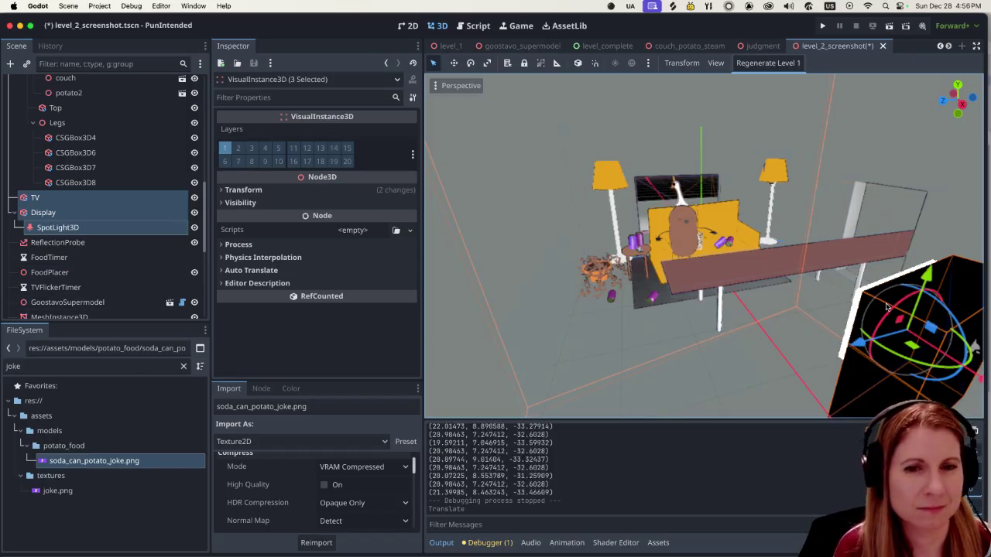
drag(980, 379, 902, 349)
scroll(902, 348, up, 1)
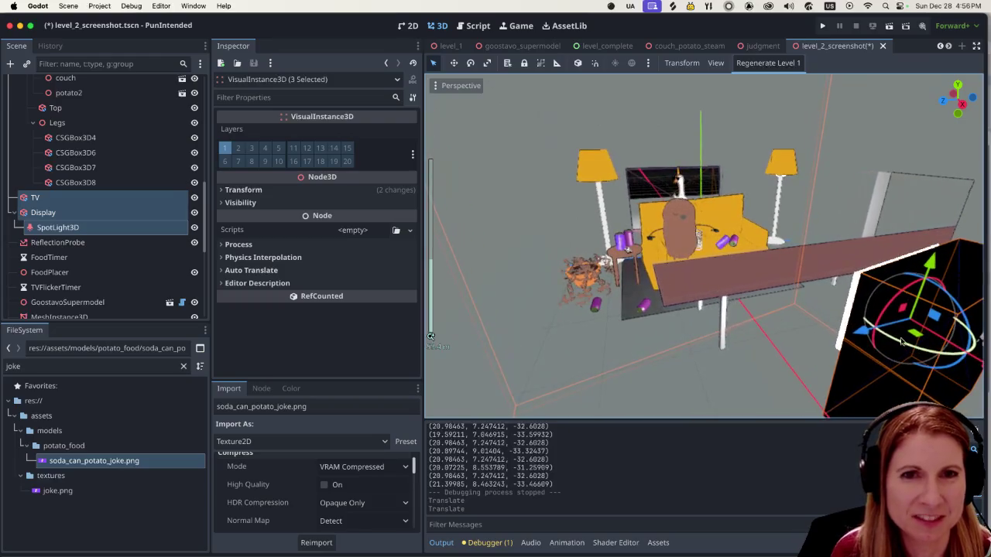
Save and run the level to check the TV's new position.
click(889, 26)
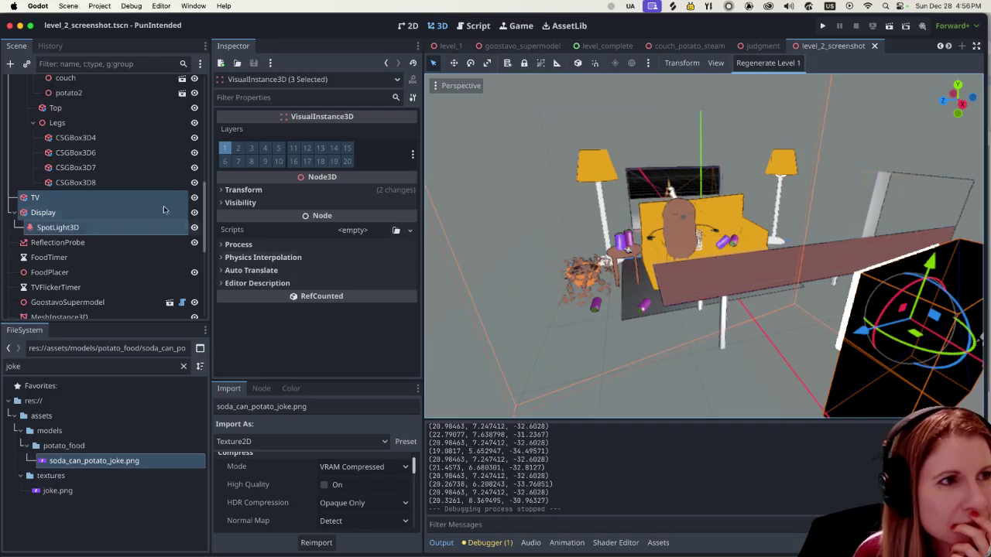
scroll(108, 215, down, 5)
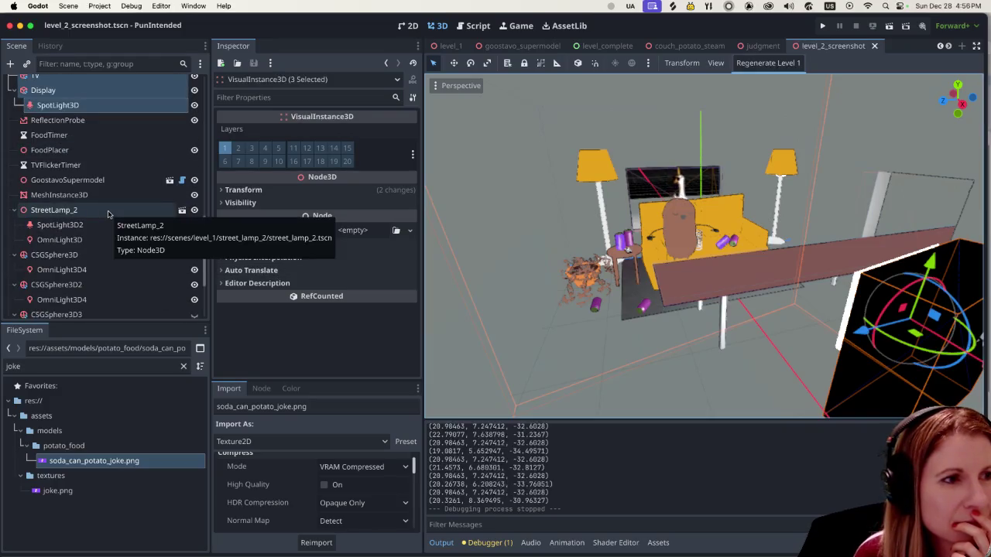
scroll(104, 206, down, 5)
scroll(105, 205, up, 3)
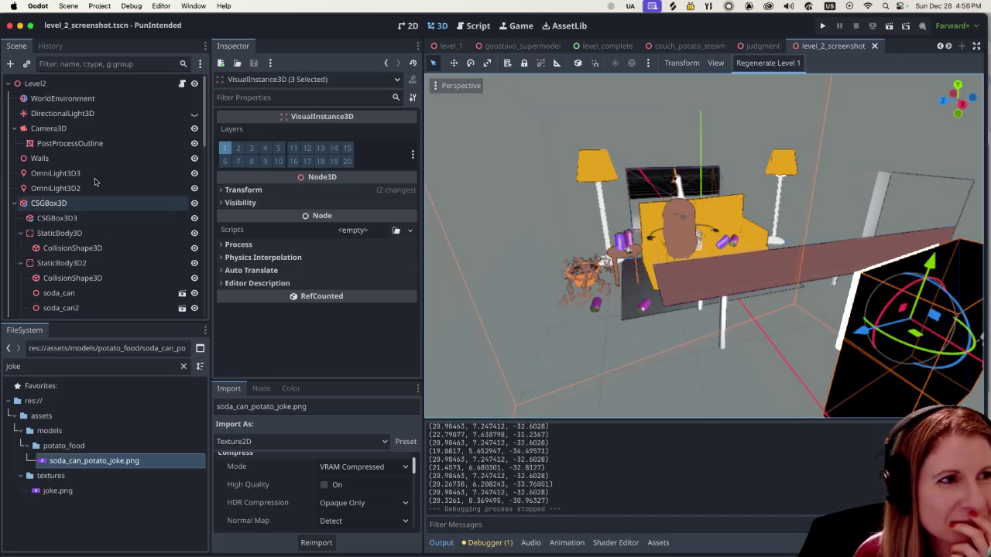
Focus on Camera3D with F and move it up and back.
click(99, 128)
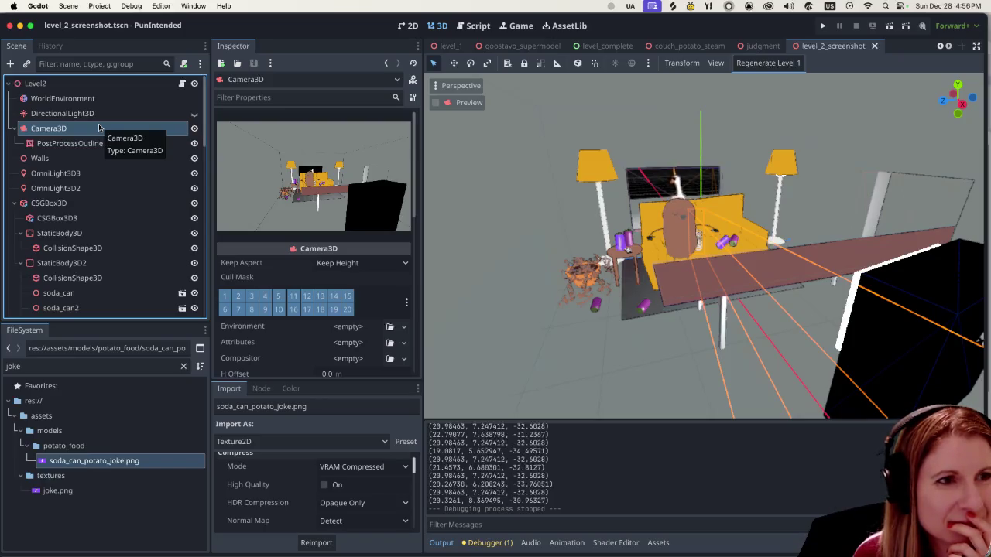
key(f)
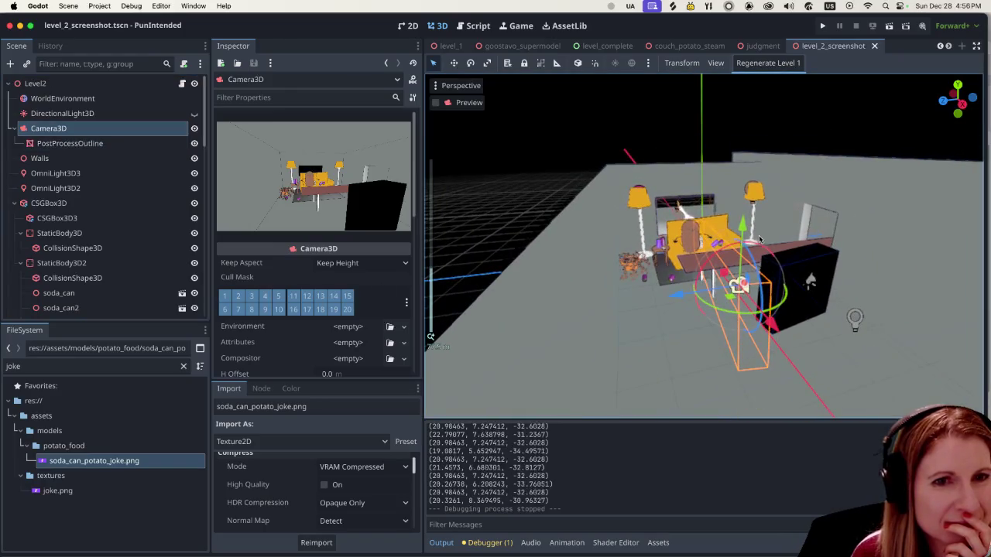
mouse_move(742, 225)
mouse_down()
mouse_move(757, 203)
mouse_move(783, 240)
mouse_move(762, 229)
mouse_move(727, 225)
mouse_move(732, 233)
mouse_up()
scroll(141, 268, down, 10)
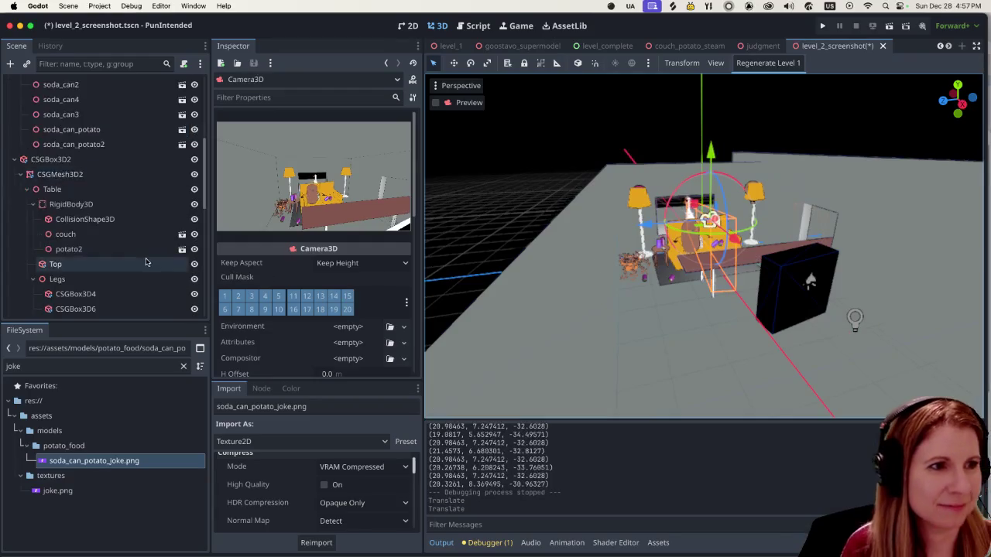
scroll(141, 269, up, 6)
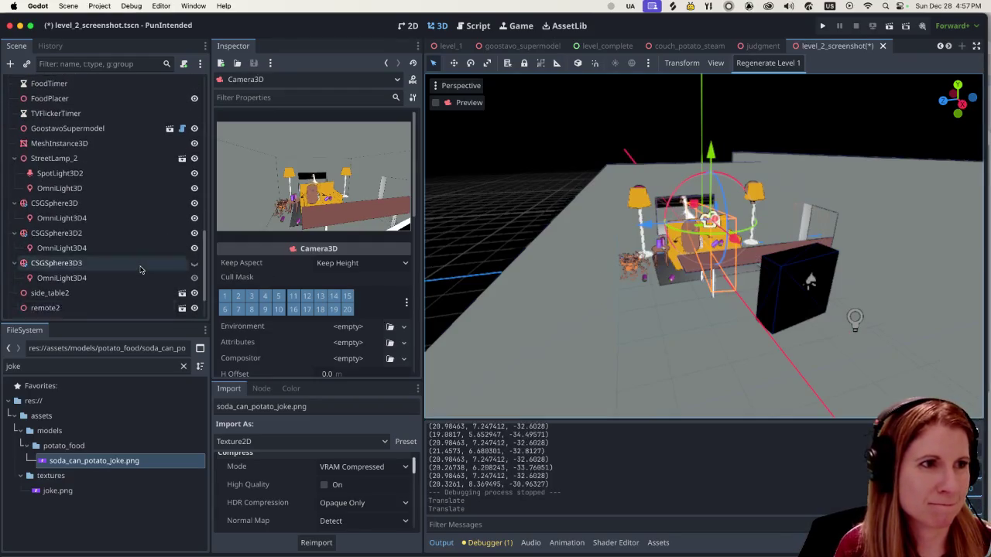
Select the TV and Display together and drag them further left on X.
click(44, 119)
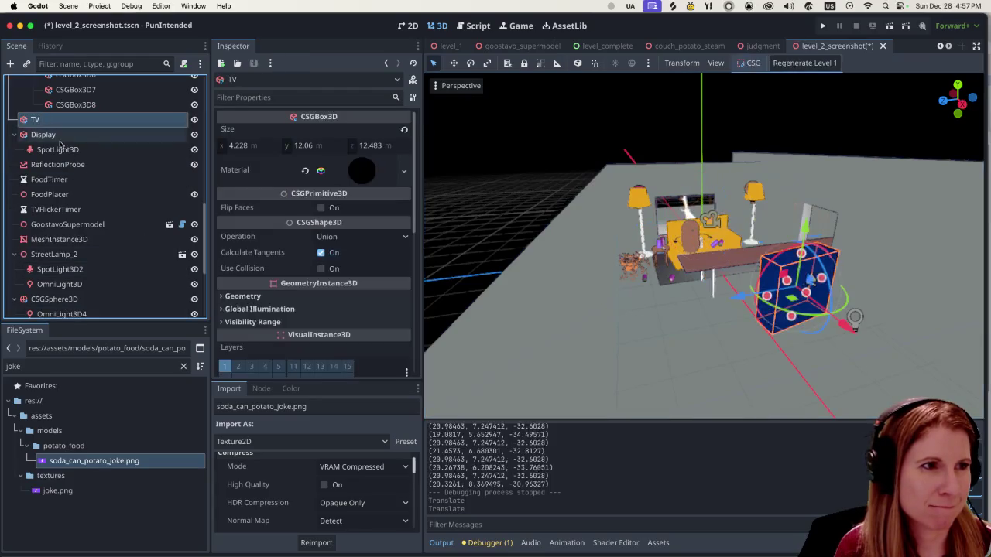
shift+click(57, 150)
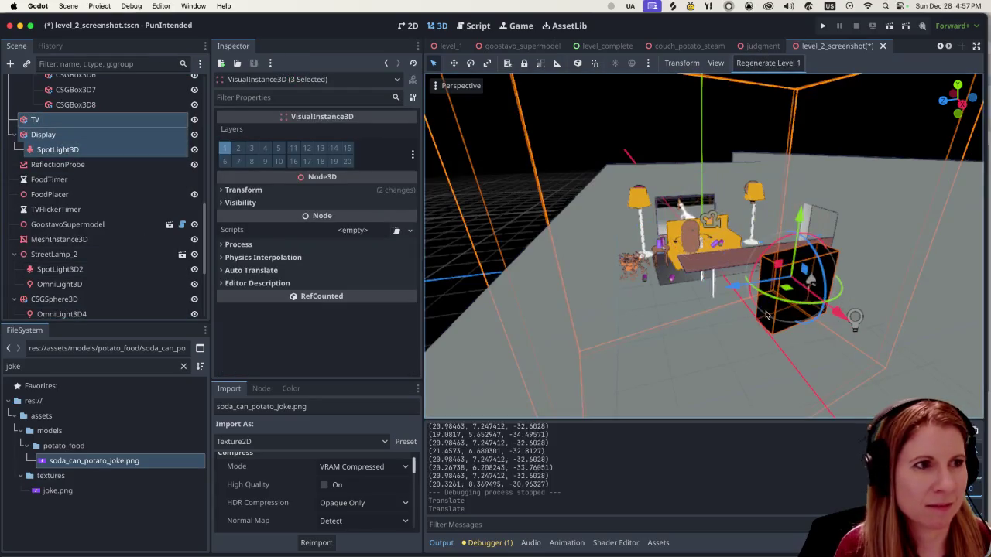
click(116, 224)
click(132, 119)
shift+click(138, 138)
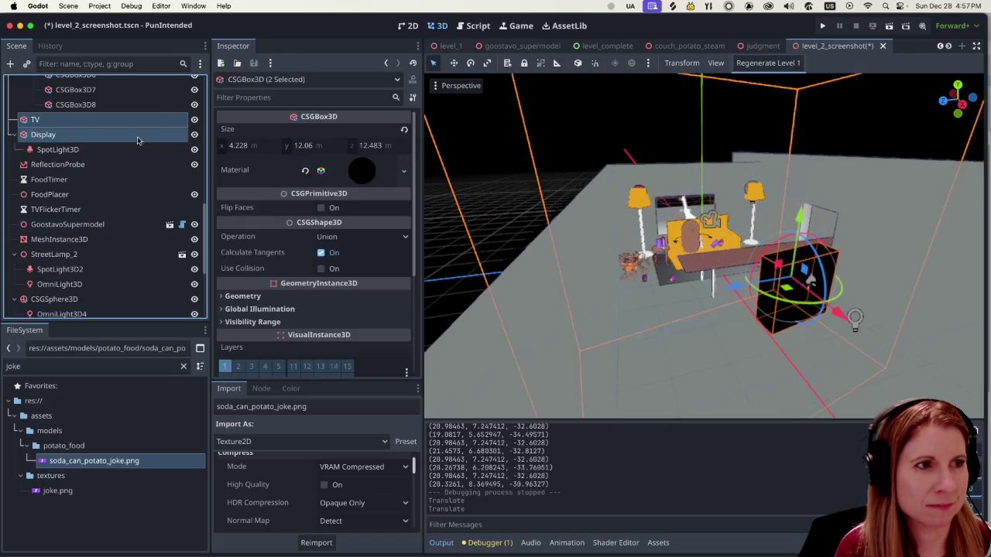
drag(838, 313, 746, 311)
scroll(884, 291, right, 5)
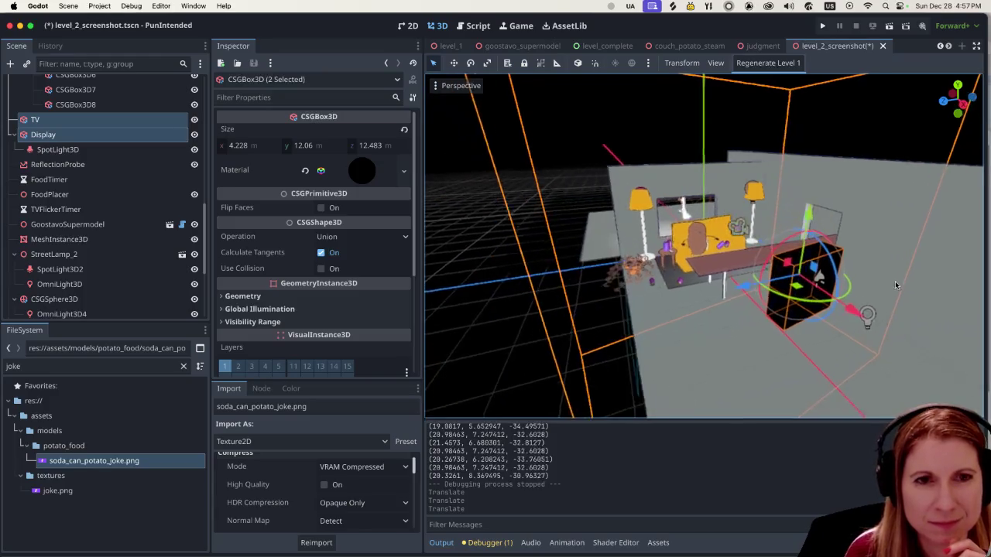
scroll(885, 297, up, 3)
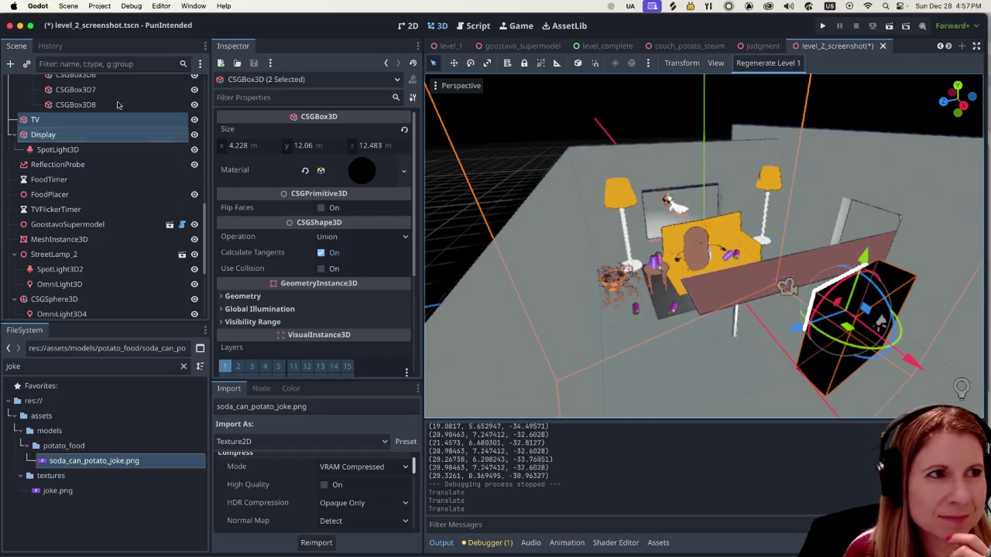
scroll(117, 105, up, 10)
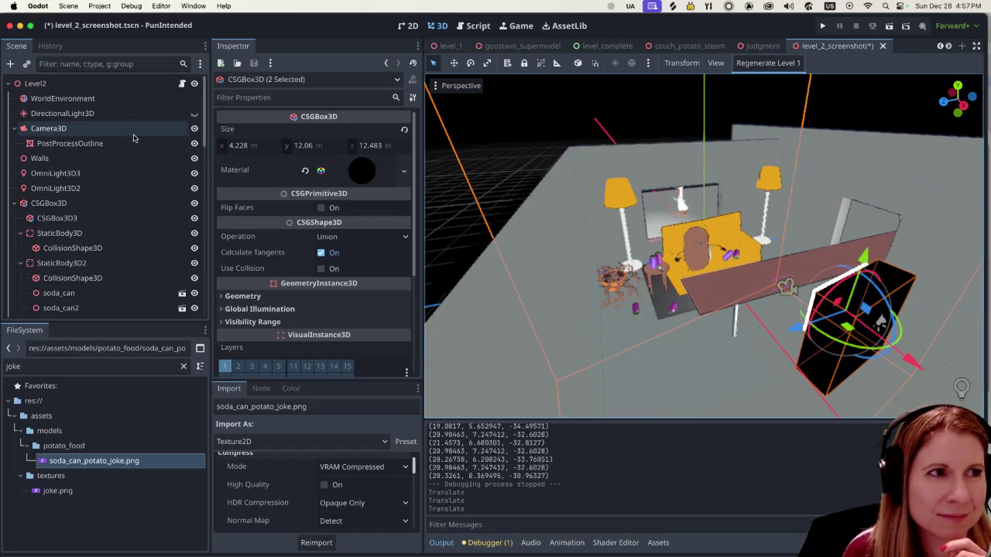
Raise and tilt Camera3D to reframe the shot, then run the level to check it.
click(134, 136)
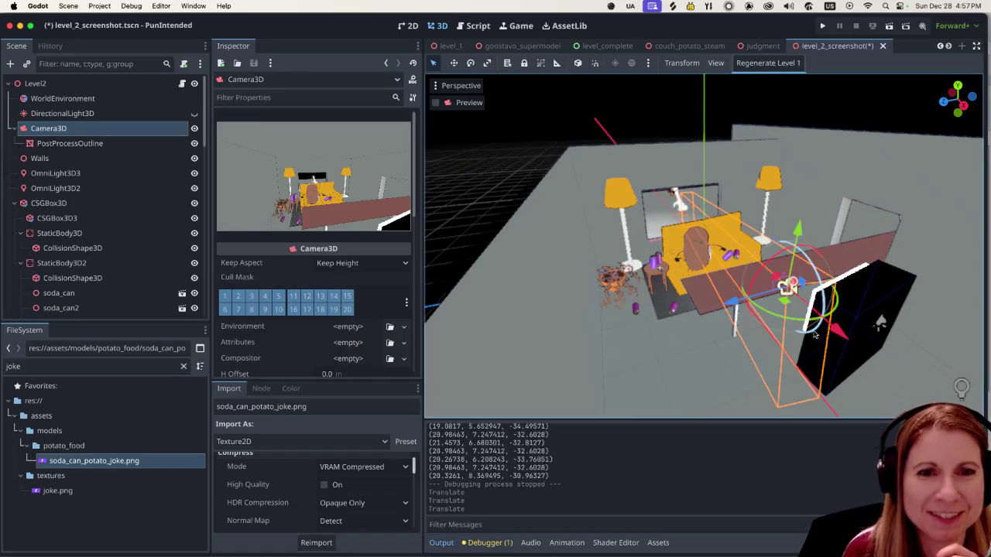
mouse_move(795, 230)
mouse_down()
mouse_move(794, 216)
mouse_move(796, 226)
mouse_up()
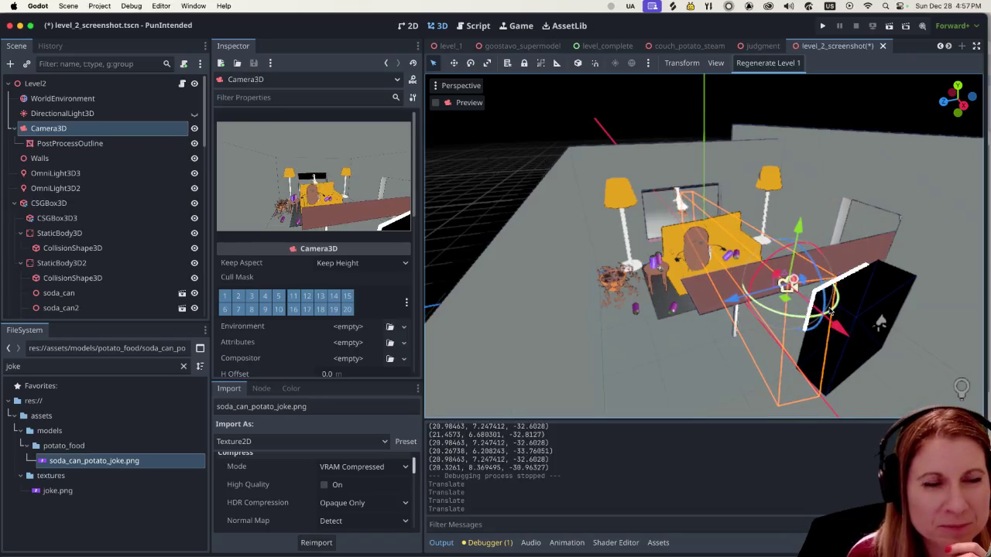
drag(826, 306, 827, 292)
click(888, 27)
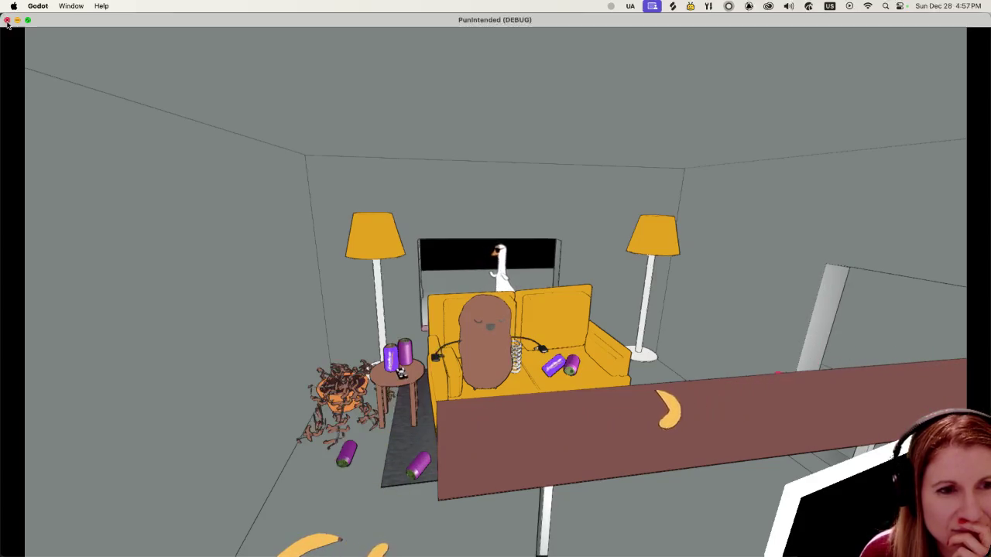
Close the running PunIntended game window to return to the level editor.
click(7, 24)
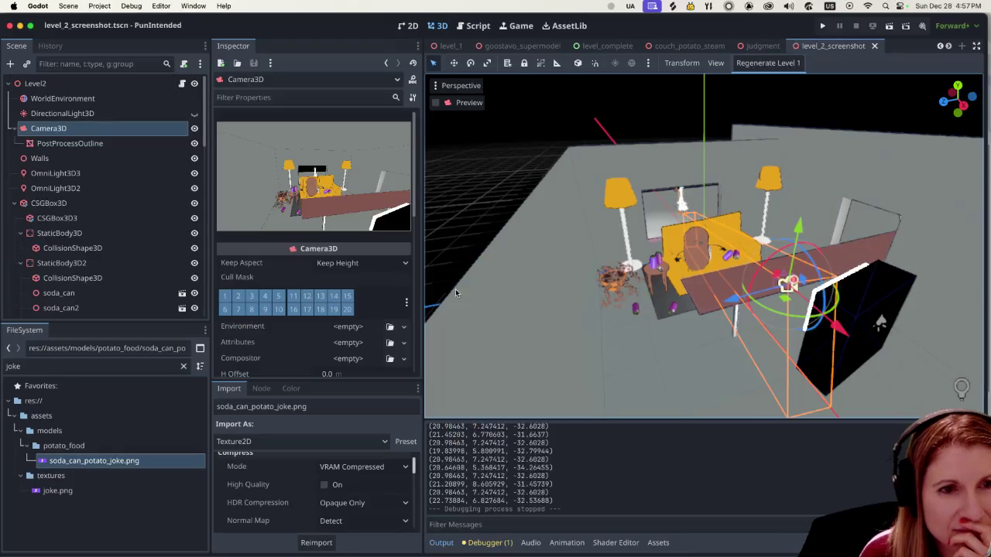
scroll(697, 306, up, 5)
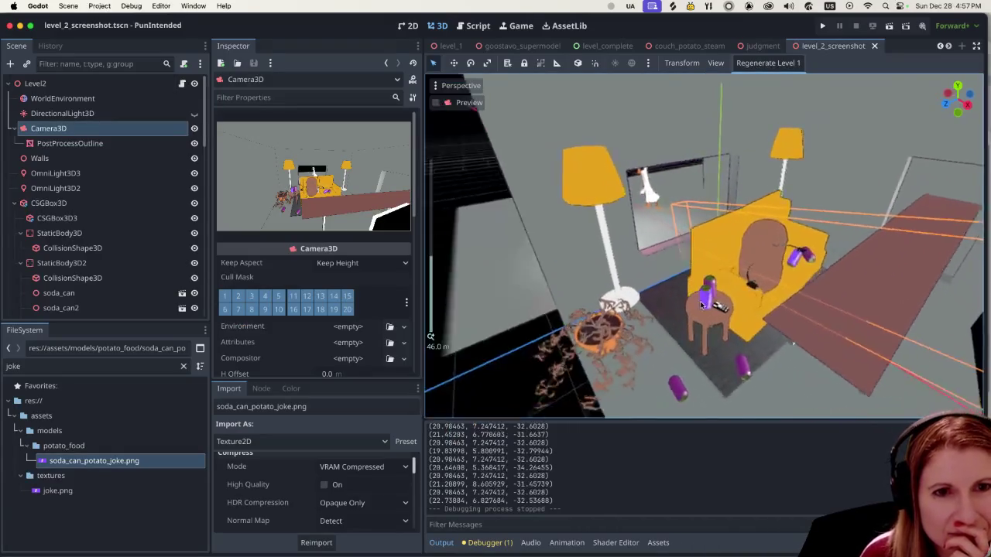
scroll(733, 310, down, 5)
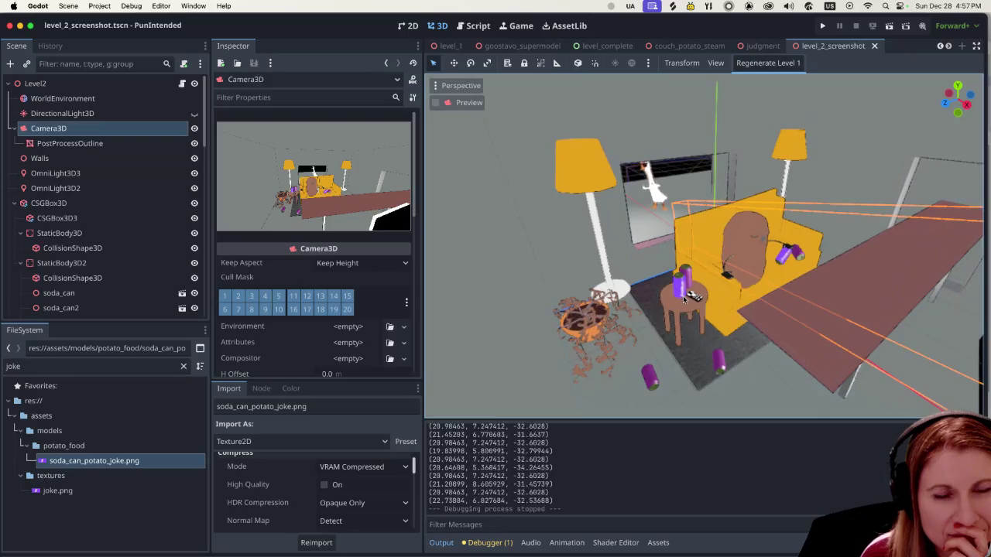
scroll(664, 298, down, 1)
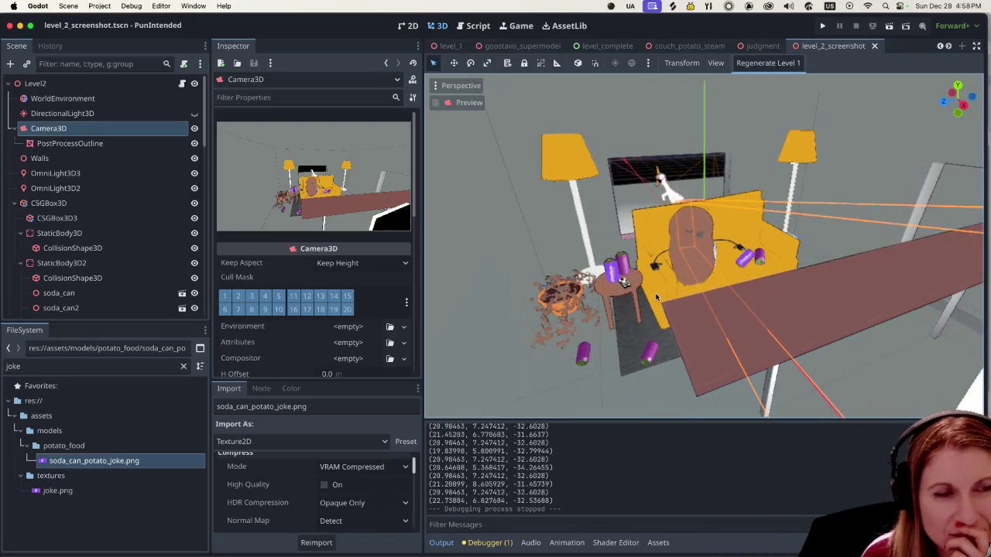
scroll(657, 296, left, 5)
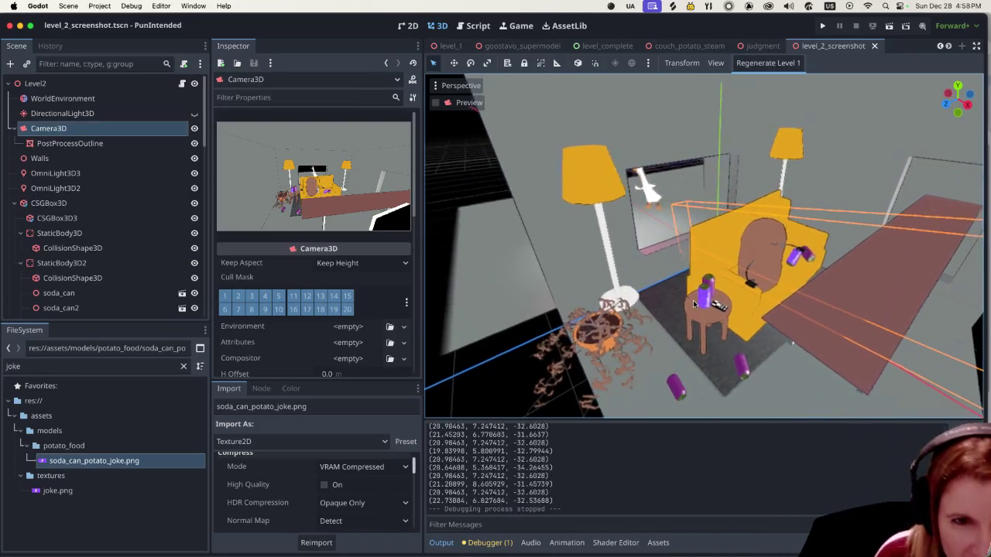
scroll(694, 308, right, 5)
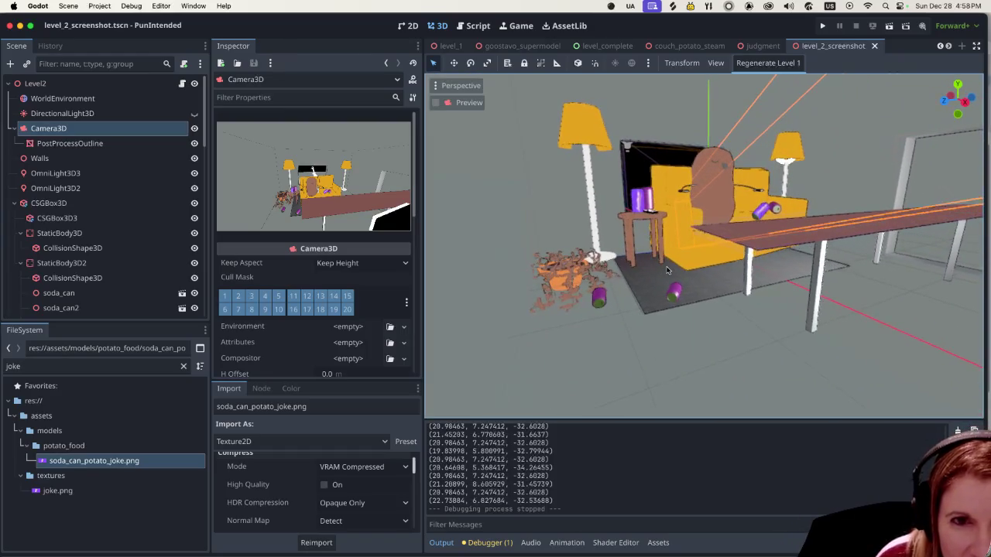
scroll(662, 278, down, 2)
scroll(658, 283, down, 2)
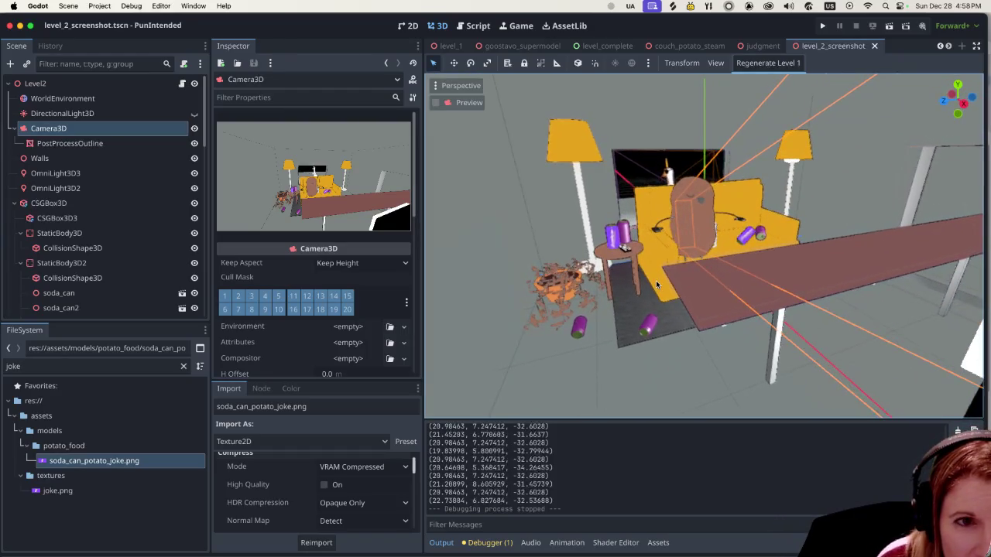
scroll(656, 285, up, 2)
scroll(652, 282, down, 2)
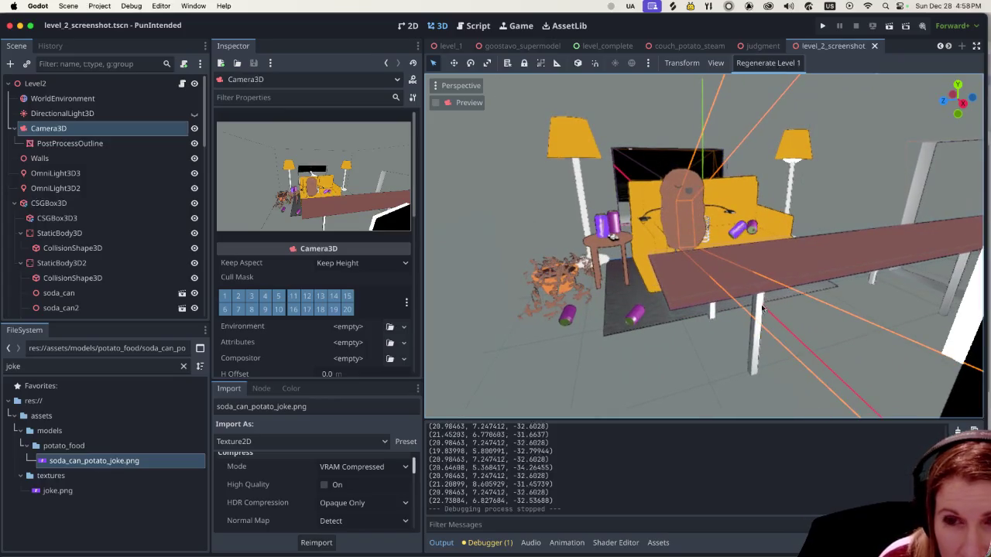
scroll(769, 301, up, 5)
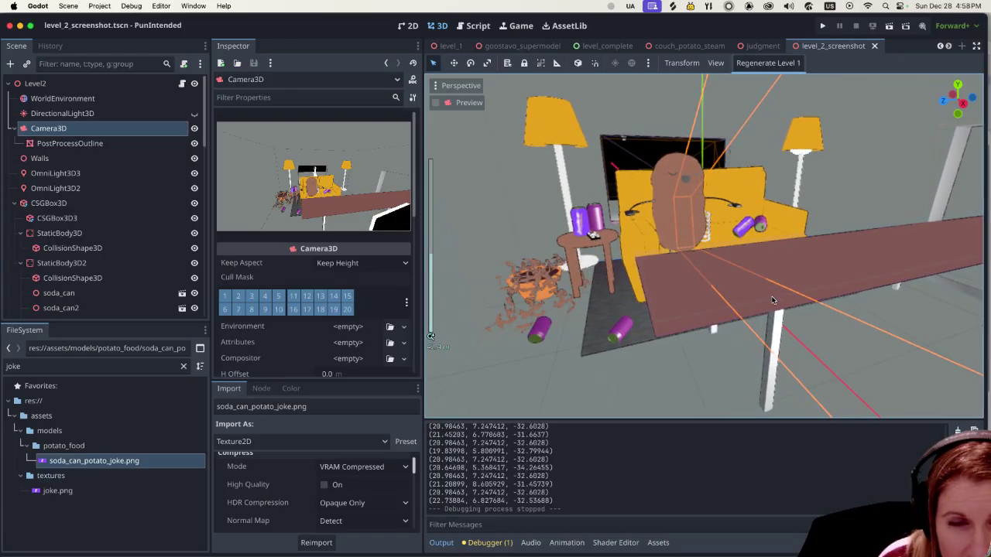
click(866, 267)
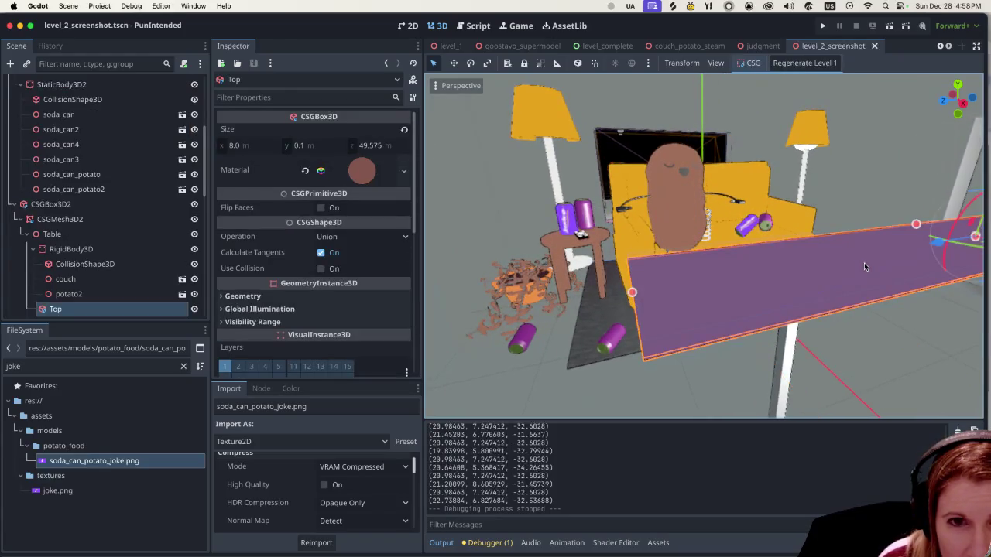
scroll(799, 273, down, 4)
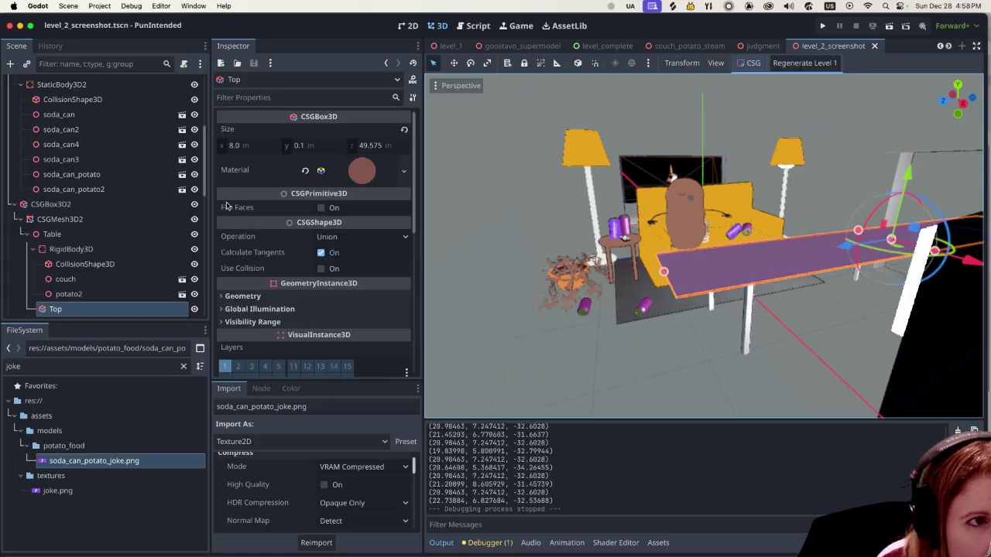
scroll(815, 276, up, 4)
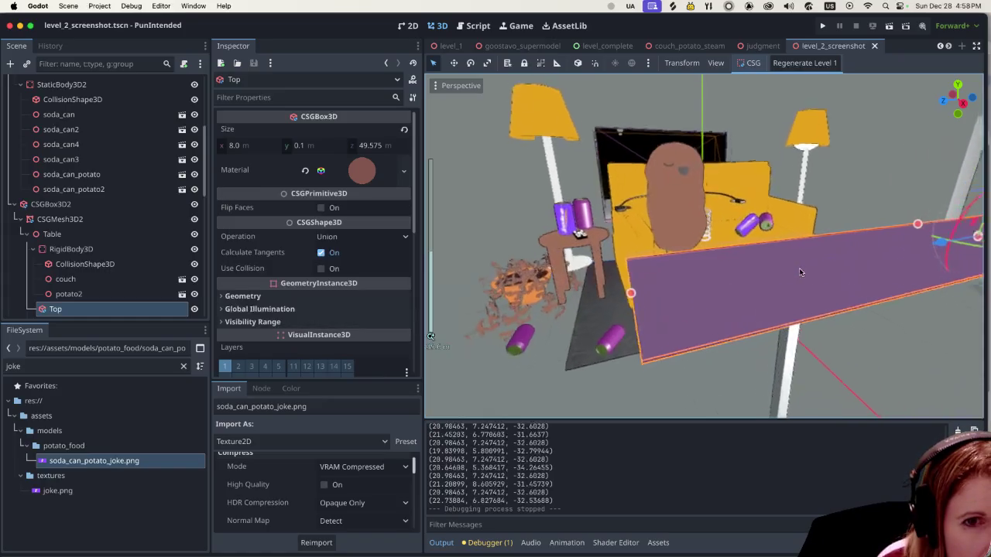
scroll(806, 307, down, 10)
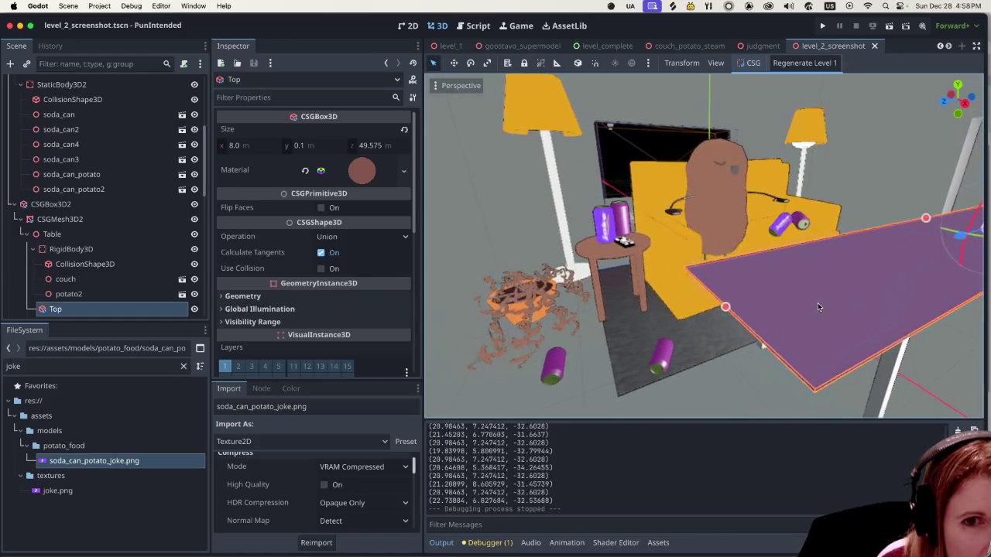
scroll(767, 304, down, 5)
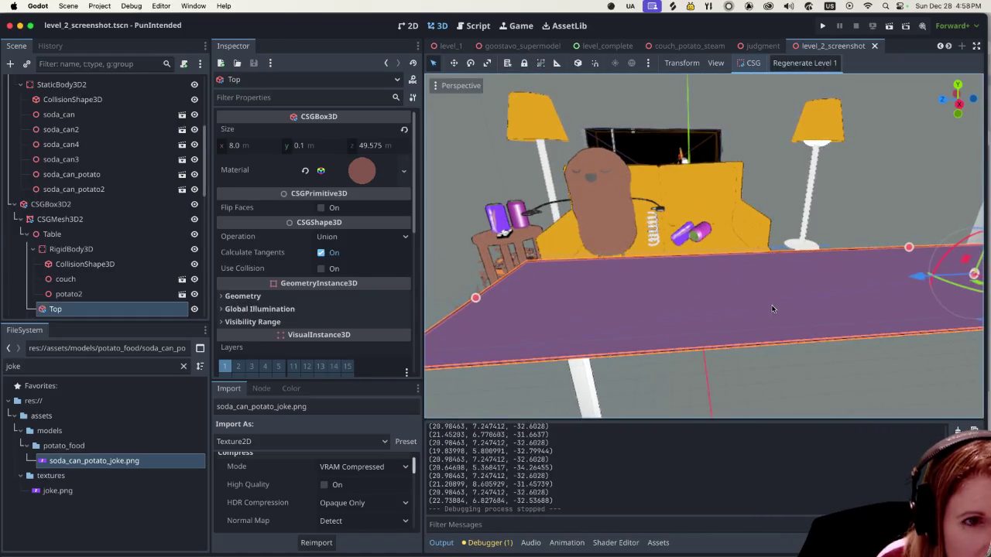
scroll(696, 303, down, 3)
scroll(670, 303, up, 2)
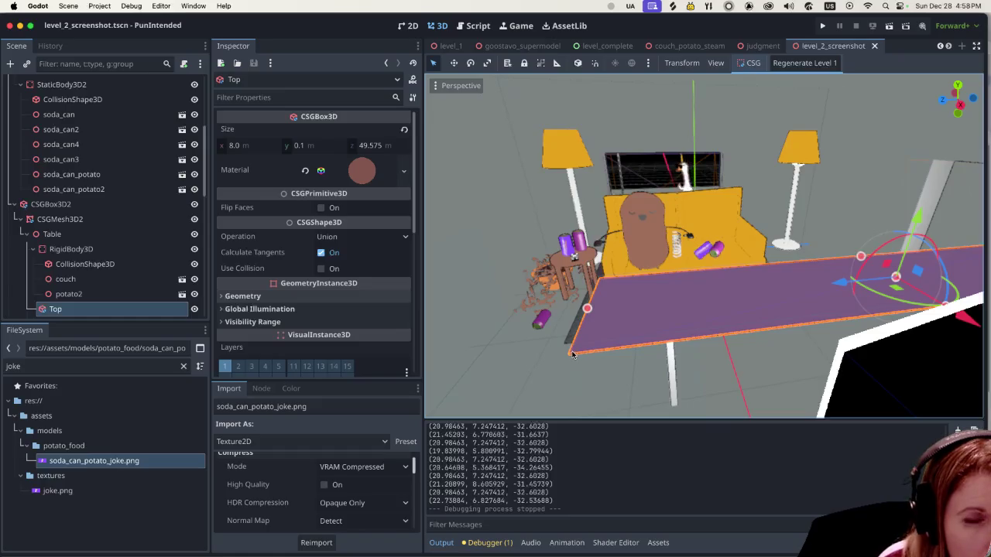
click(538, 361)
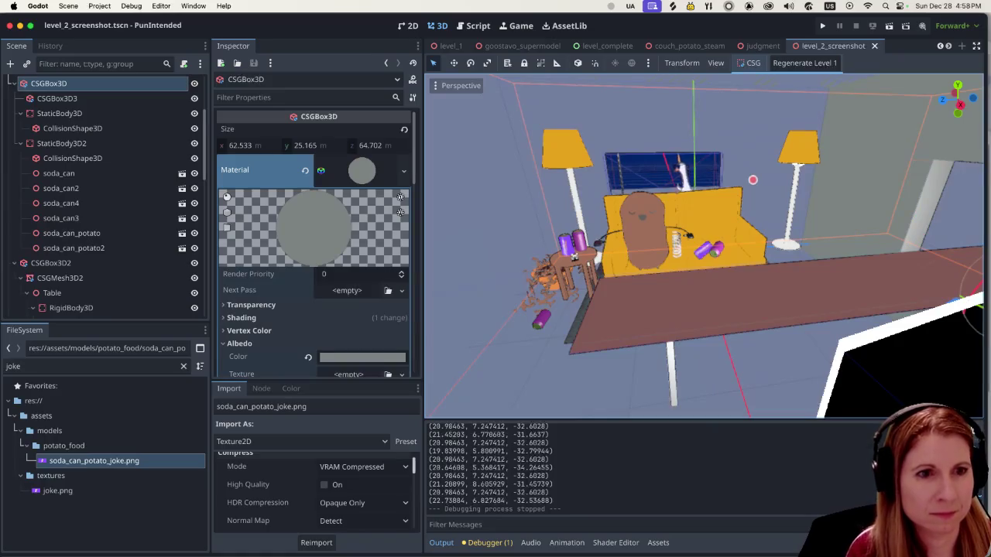
Orbit and zoom the viewport around the room corner, lamp and sofa.
drag(537, 362, 496, 364)
mouse_move(699, 196)
mouse_down()
mouse_move(527, 93)
mouse_move(860, 336)
mouse_move(674, 248)
mouse_move(498, 399)
mouse_move(588, 294)
mouse_move(754, 163)
mouse_move(755, 191)
mouse_move(459, 256)
mouse_move(770, 160)
mouse_move(746, 159)
mouse_move(742, 193)
mouse_move(749, 182)
mouse_up()
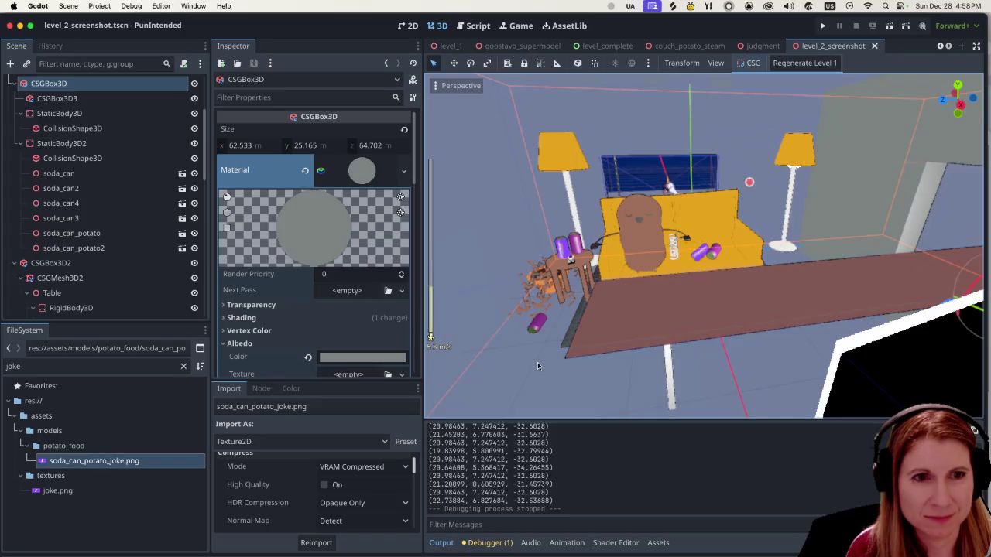
scroll(630, 360, down, 3)
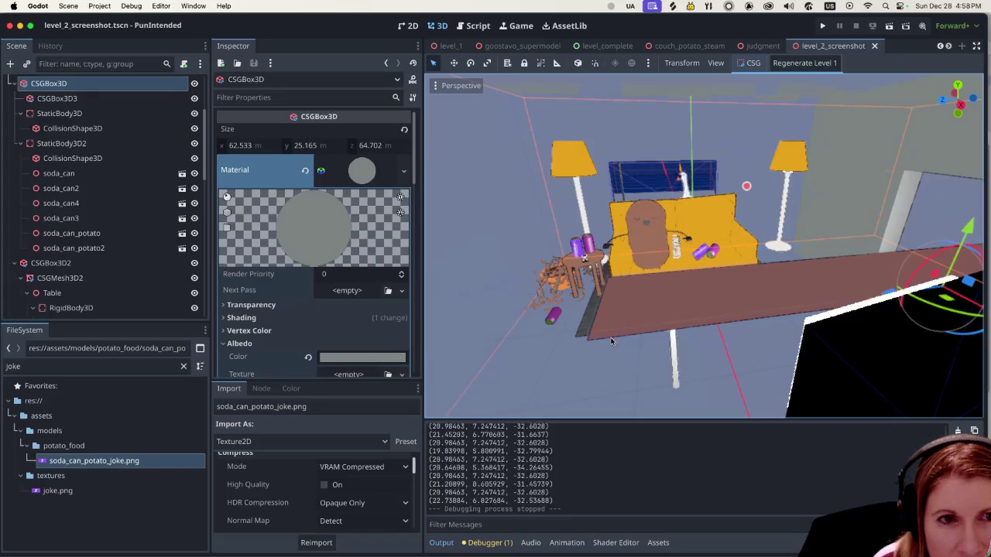
scroll(611, 340, up, 5)
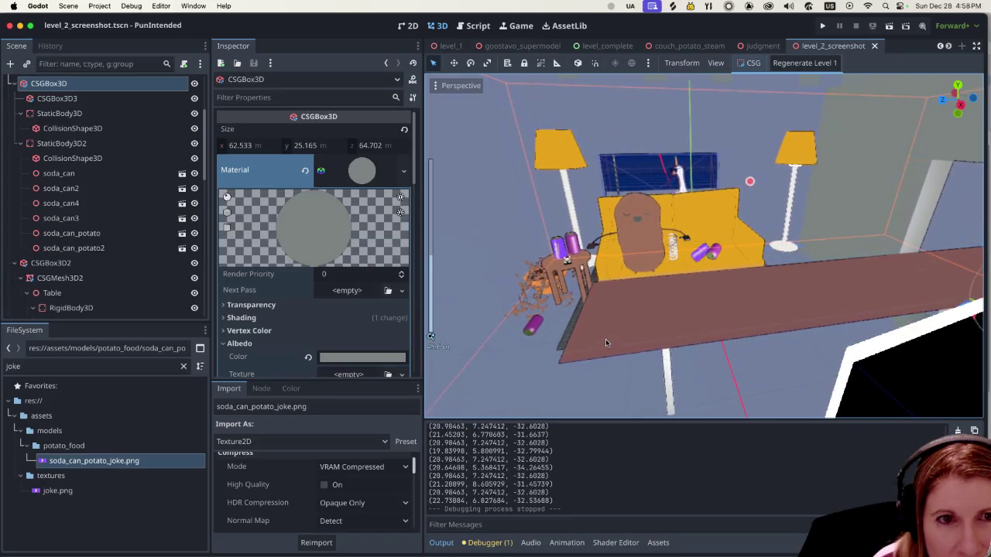
scroll(592, 338, down, 5)
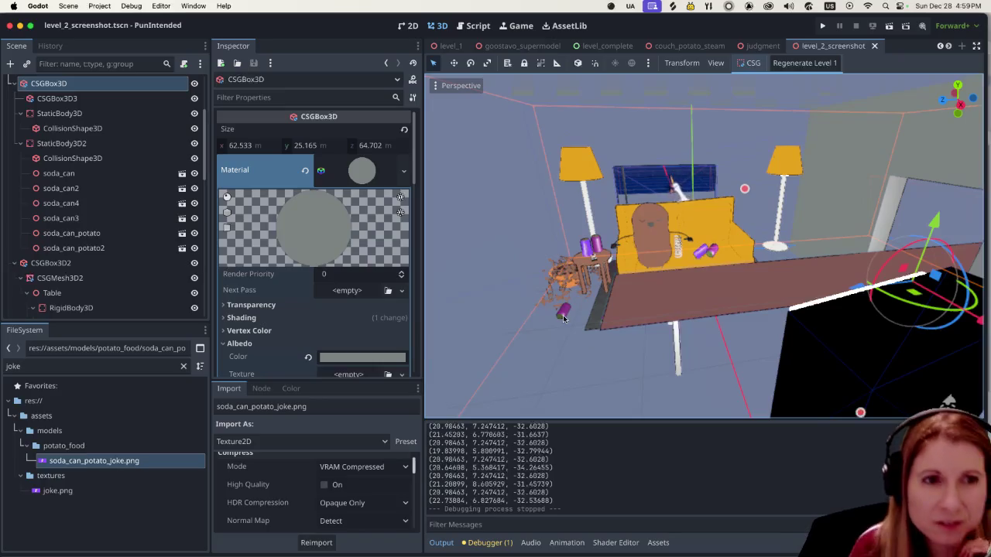
scroll(597, 304, up, 10)
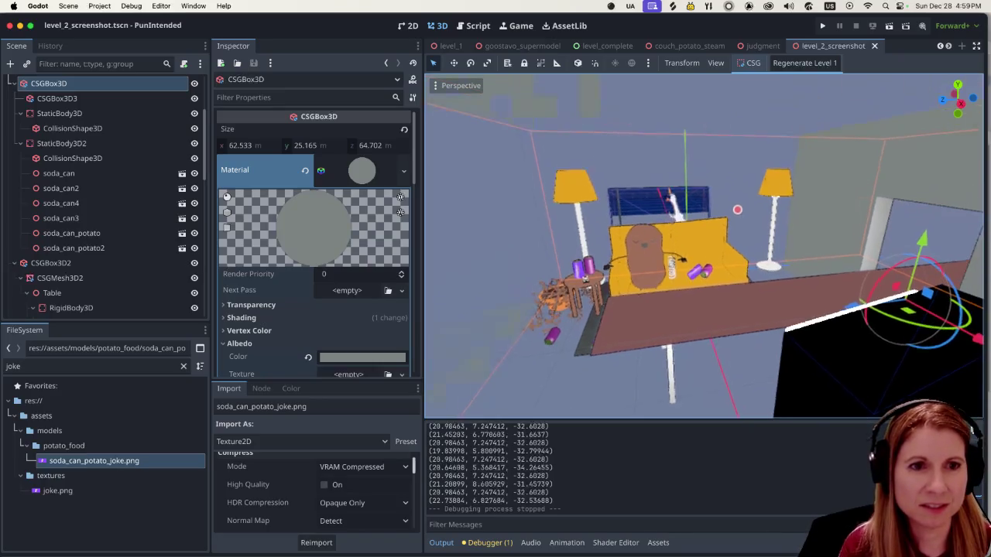
scroll(700, 400, down, 10)
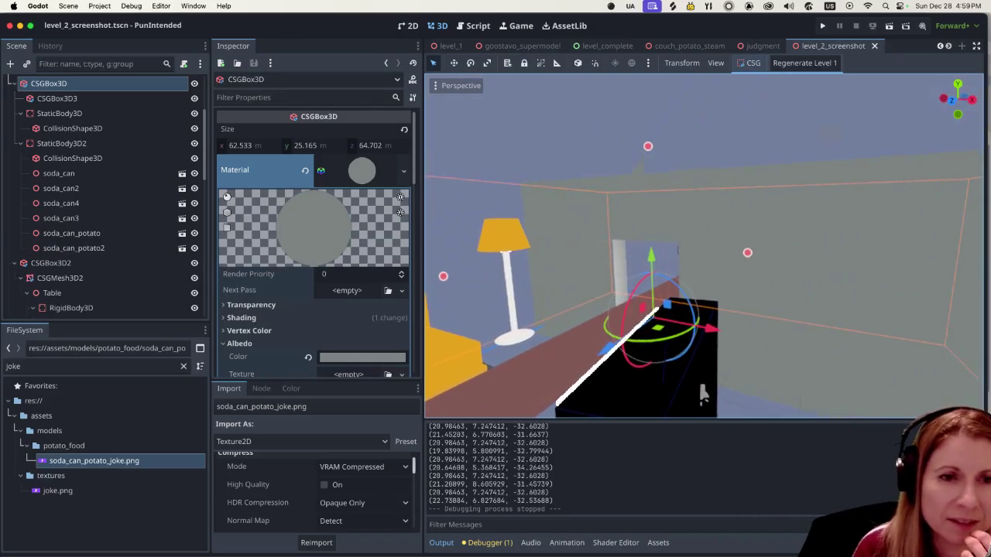
scroll(531, 361, up, 10)
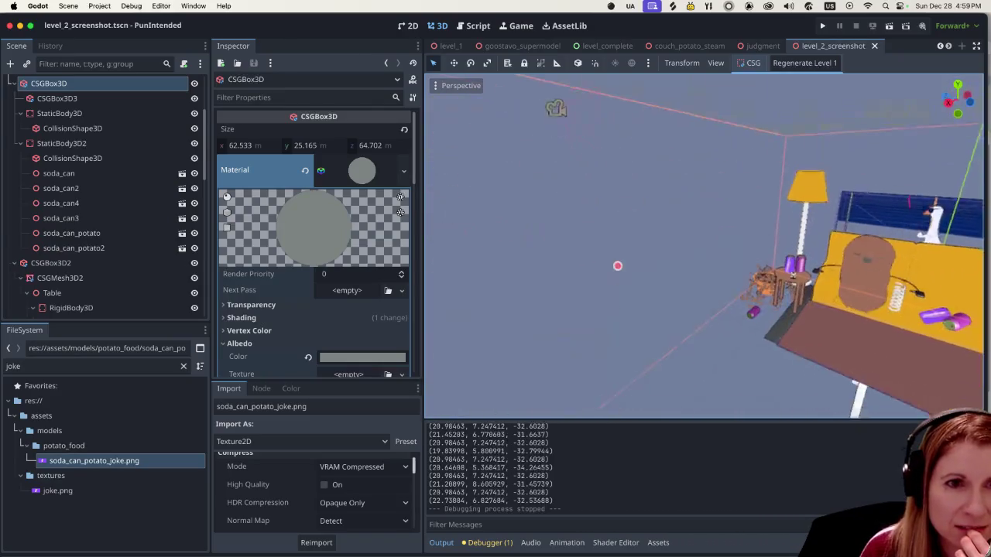
scroll(645, 356, down, 10)
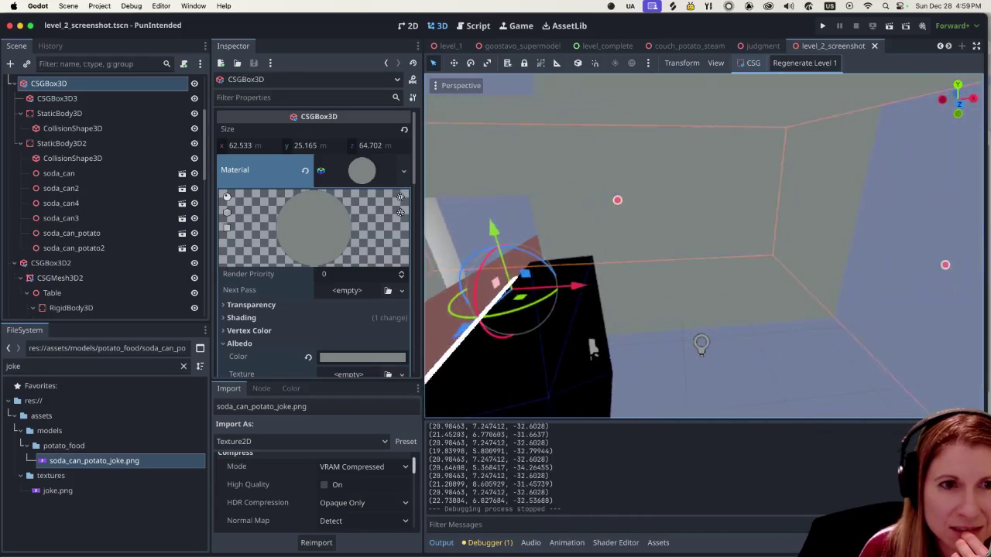
scroll(705, 248, right, 5)
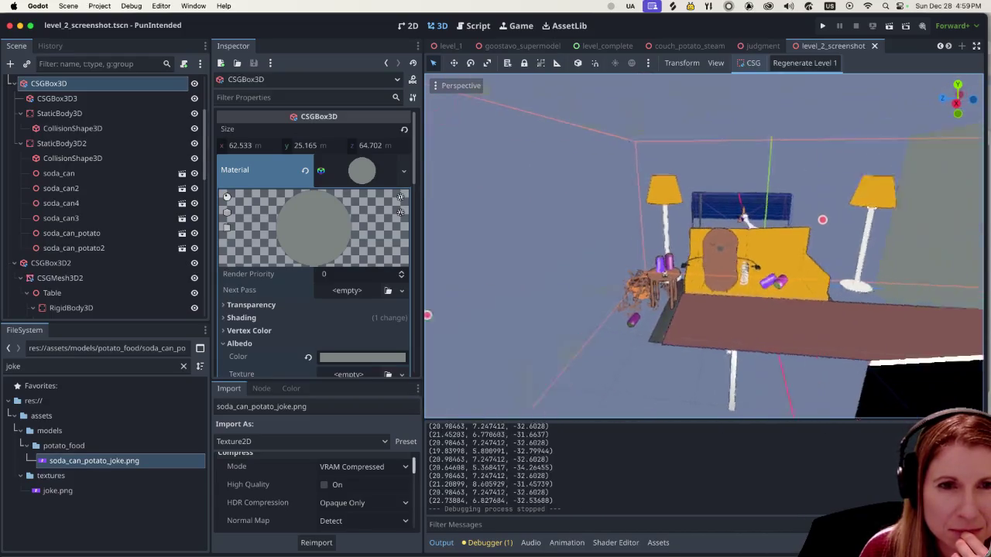
scroll(785, 376, up, 5)
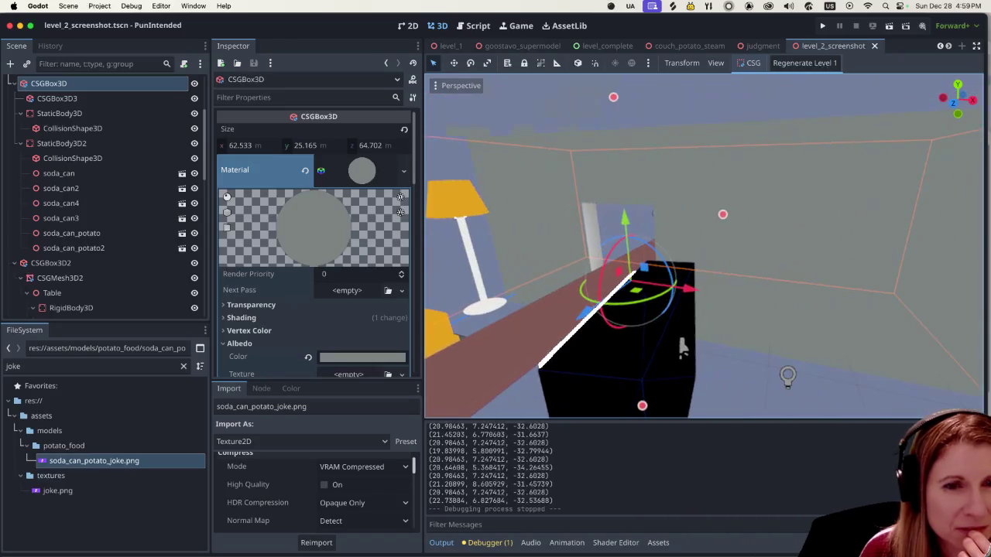
scroll(700, 394, down, 5)
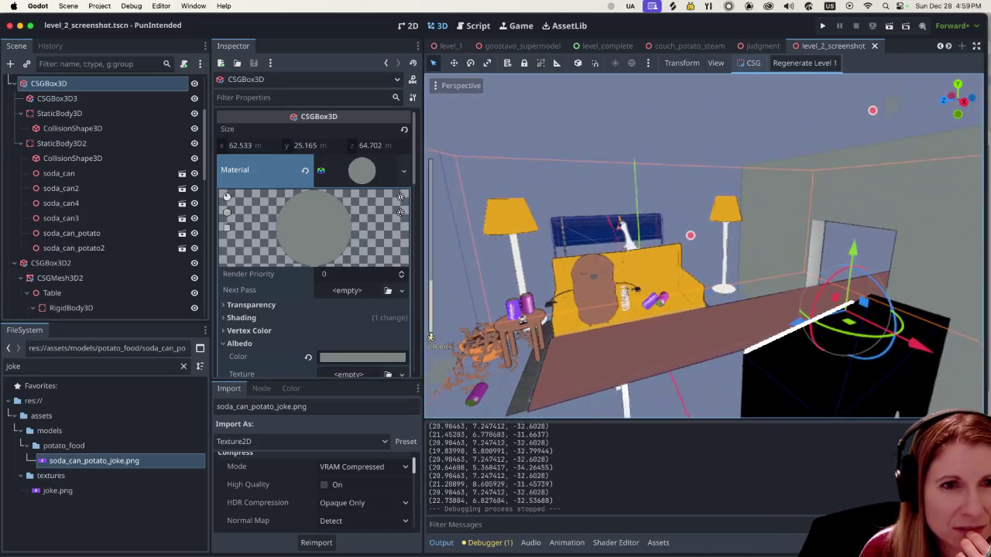
scroll(680, 255, left, 5)
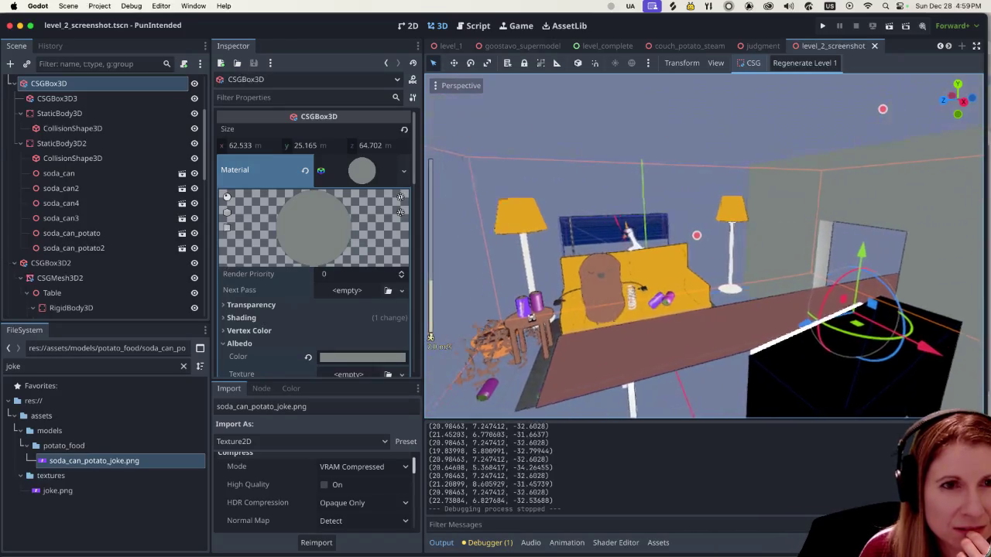
scroll(679, 255, up, 5)
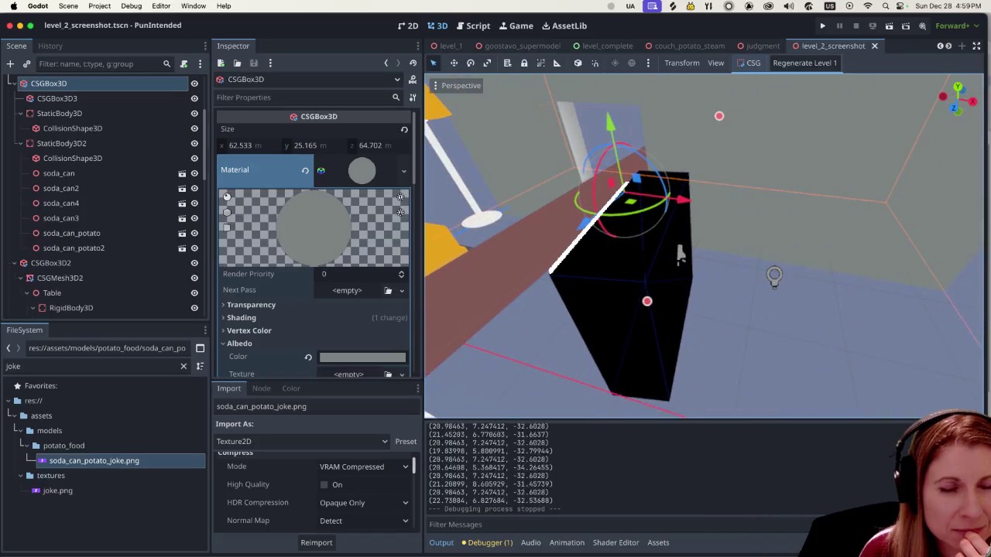
scroll(679, 256, right, 5)
scroll(680, 255, down, 5)
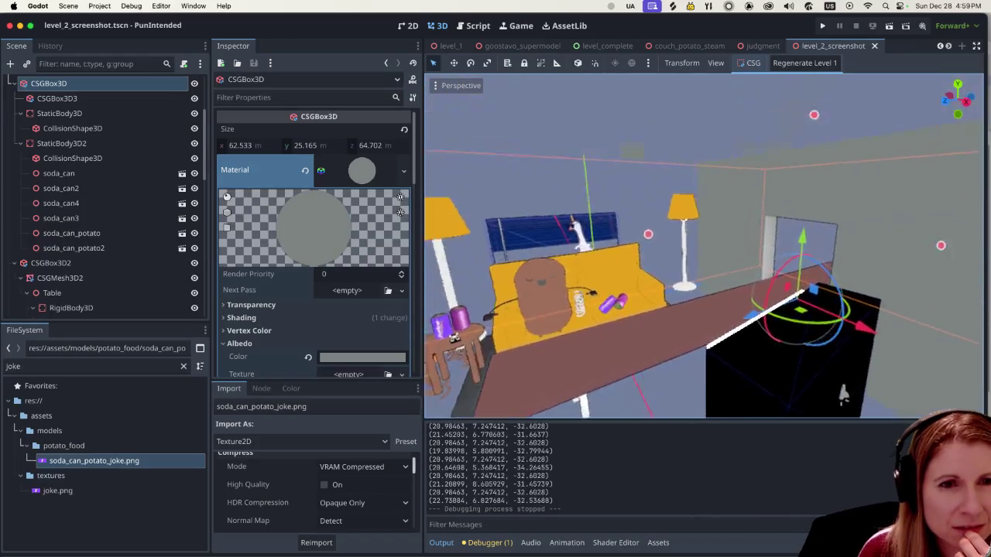
scroll(679, 256, up, 5)
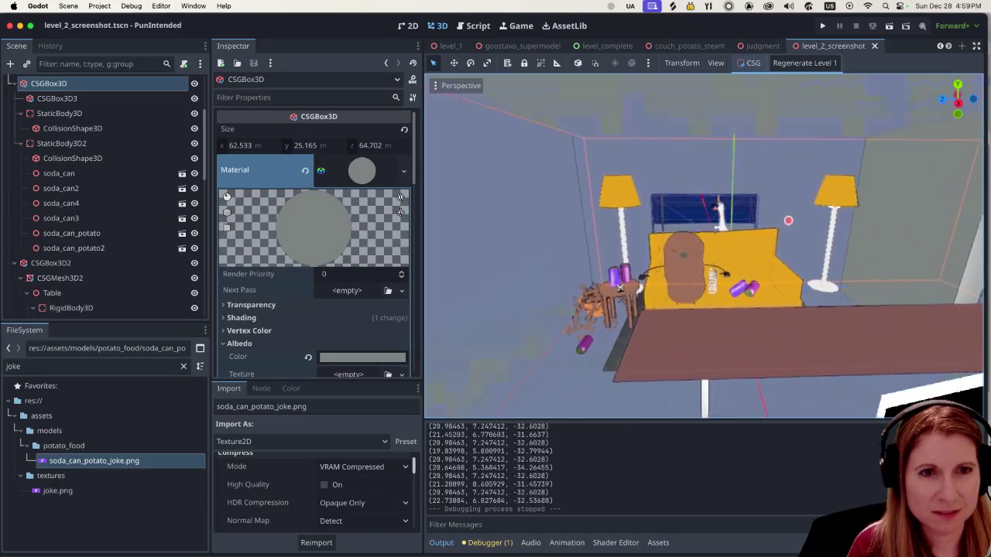
scroll(680, 255, left, 3)
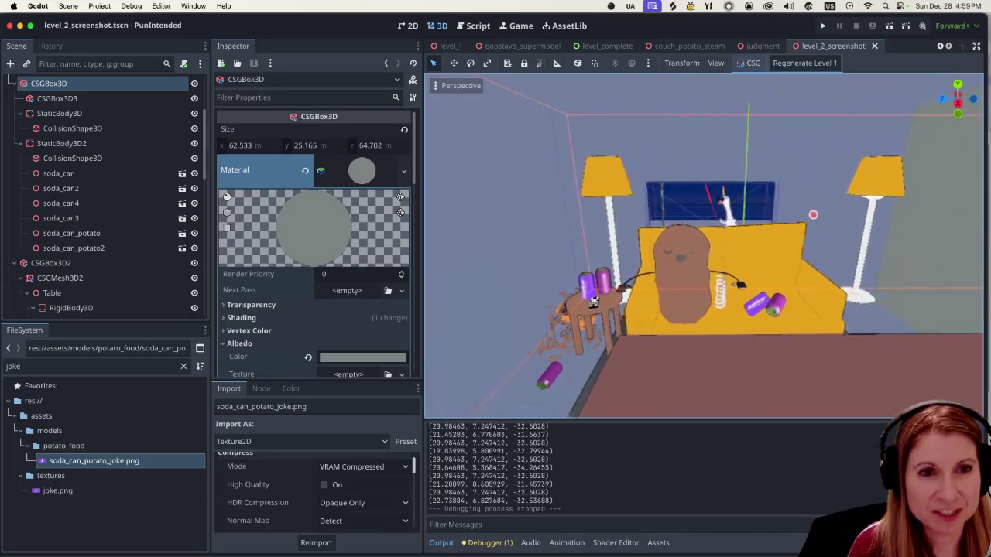
scroll(679, 255, up, 5)
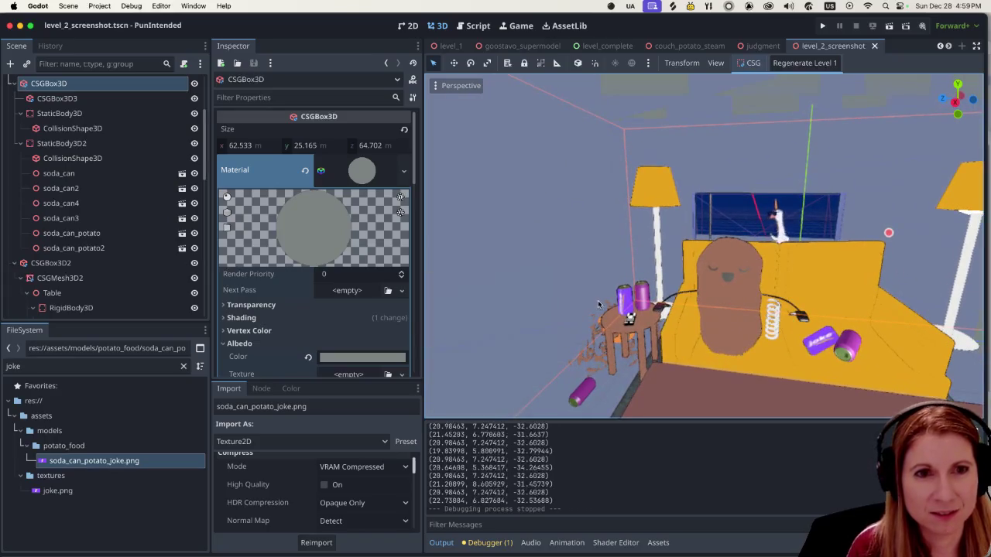
Play-test the project with Cmd+R, then select the scene's camera.
key(super+r)
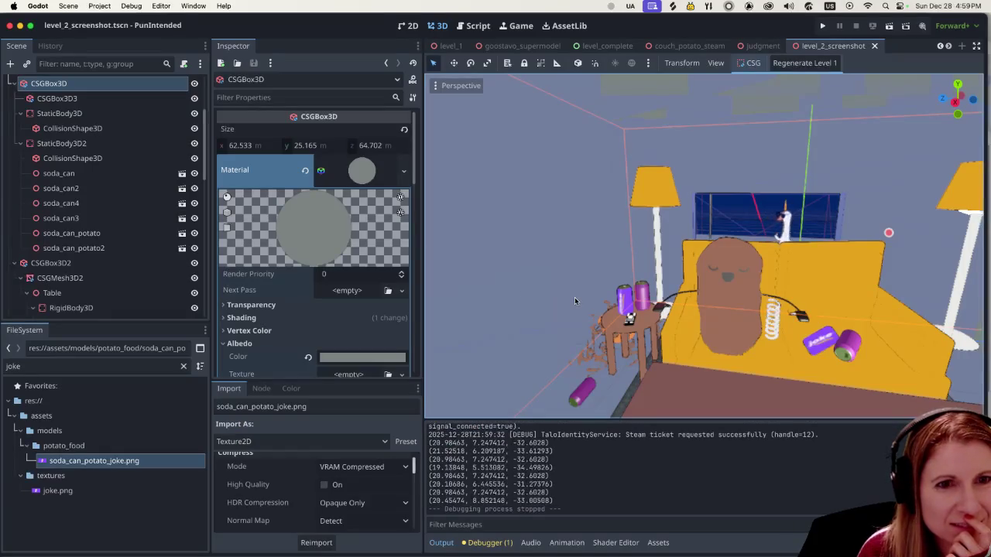
scroll(732, 341, down, 5)
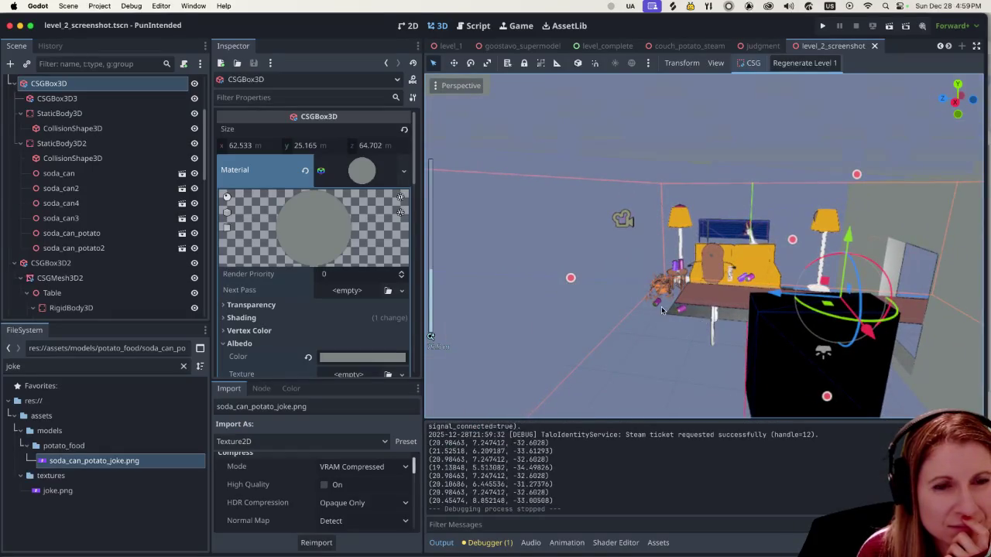
scroll(681, 317, up, 5)
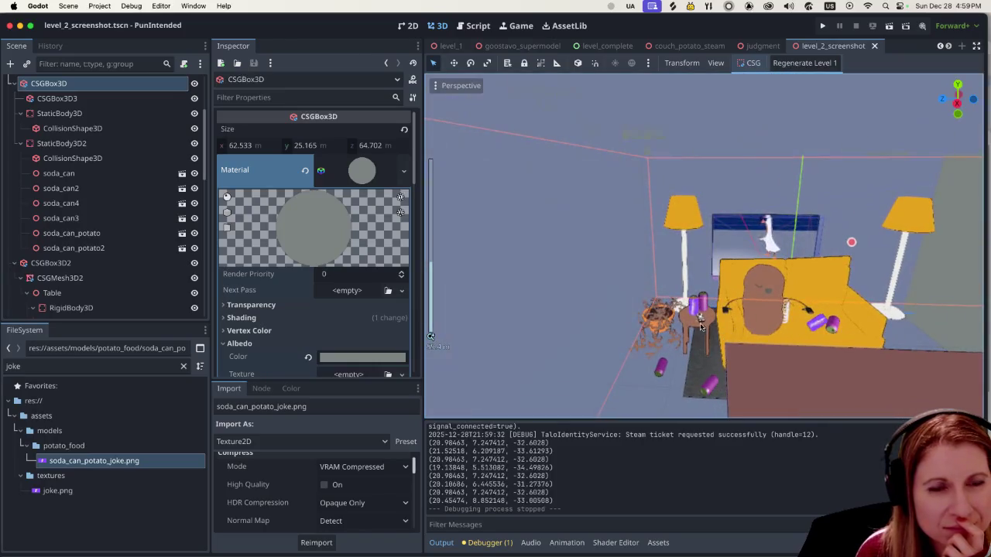
scroll(771, 298, down, 1)
scroll(183, 242, up, 4)
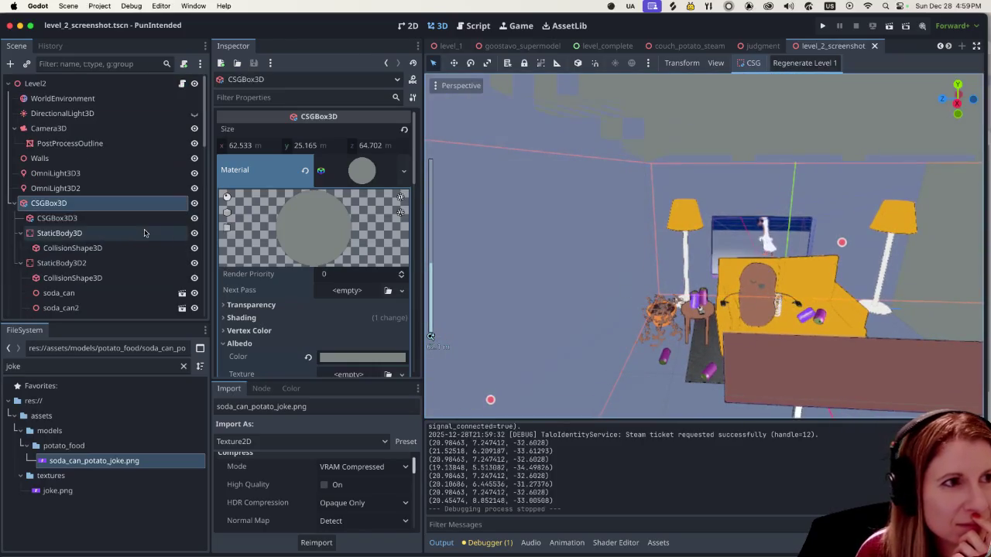
click(108, 129)
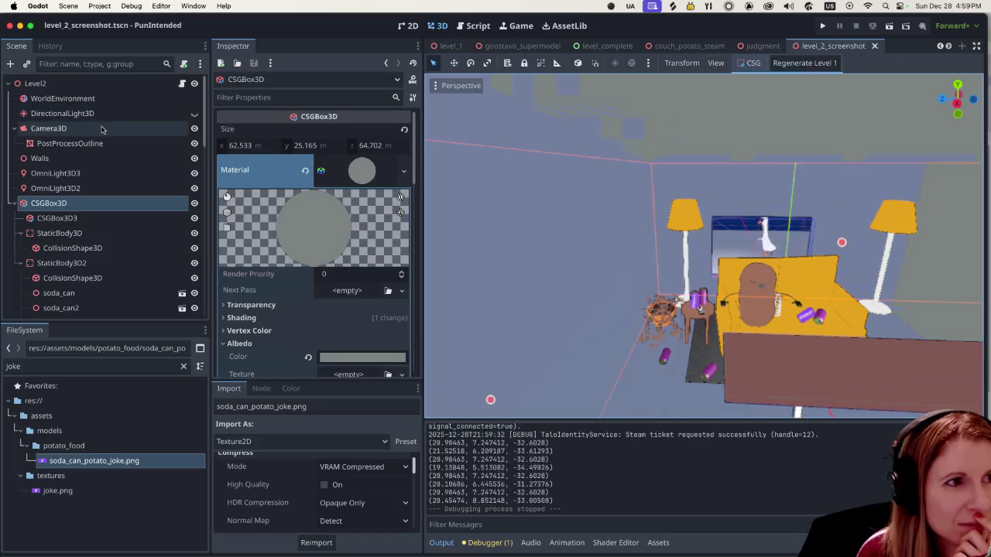
scroll(633, 312, down, 1)
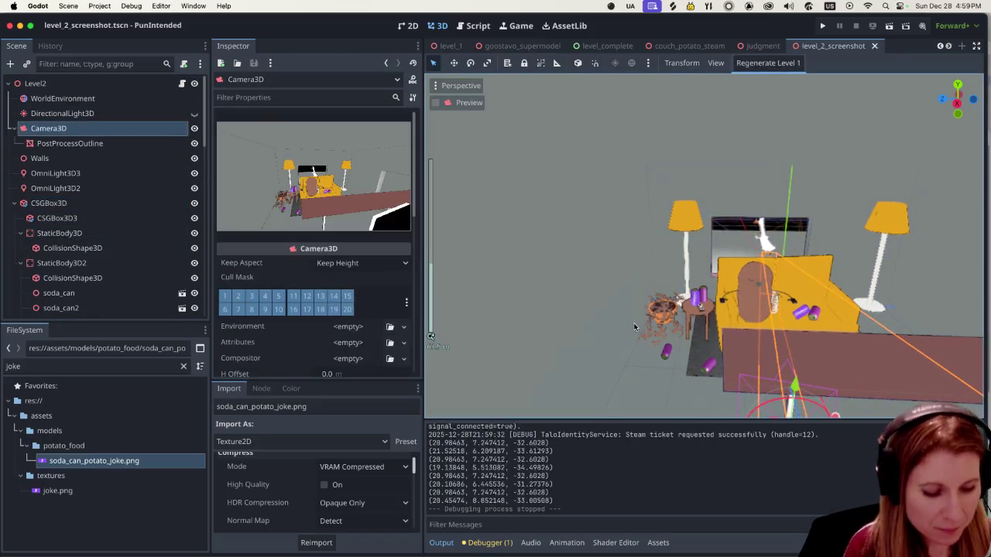
mouse_move(629, 325)
mouse_down()
mouse_move(508, 294)
mouse_move(872, 333)
mouse_move(798, 345)
mouse_move(844, 346)
mouse_up()
drag(662, 302, 662, 302)
drag(704, 263, 658, 267)
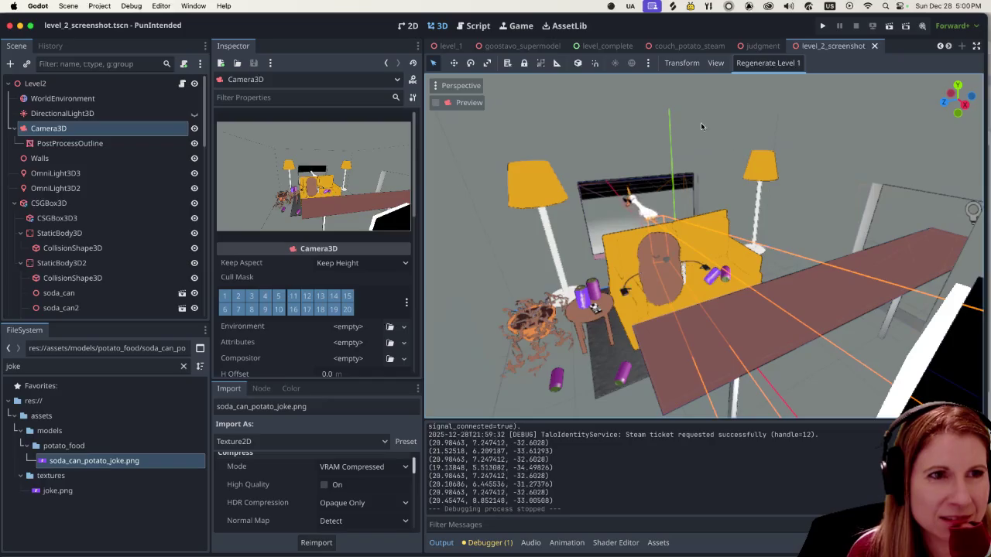
click(436, 103)
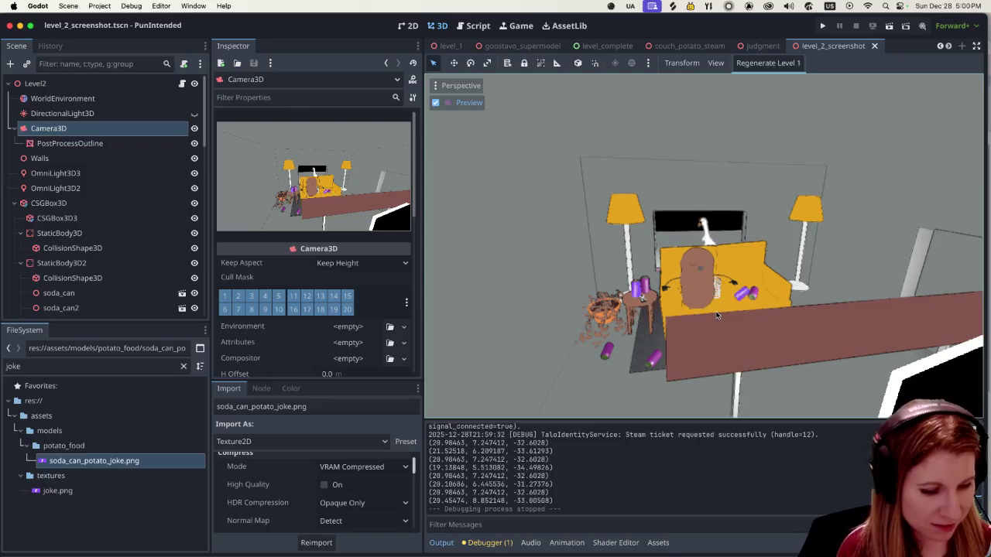
click(436, 103)
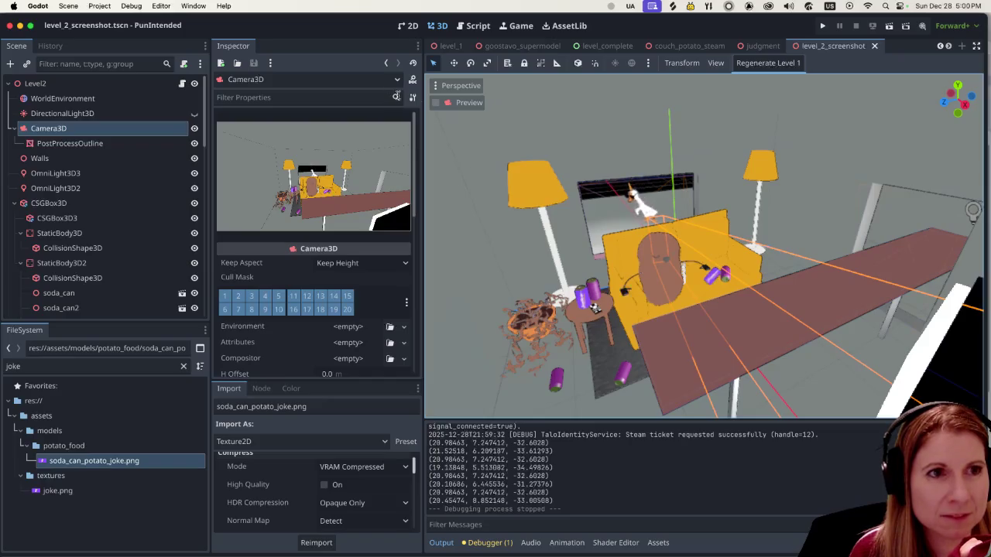
click(435, 104)
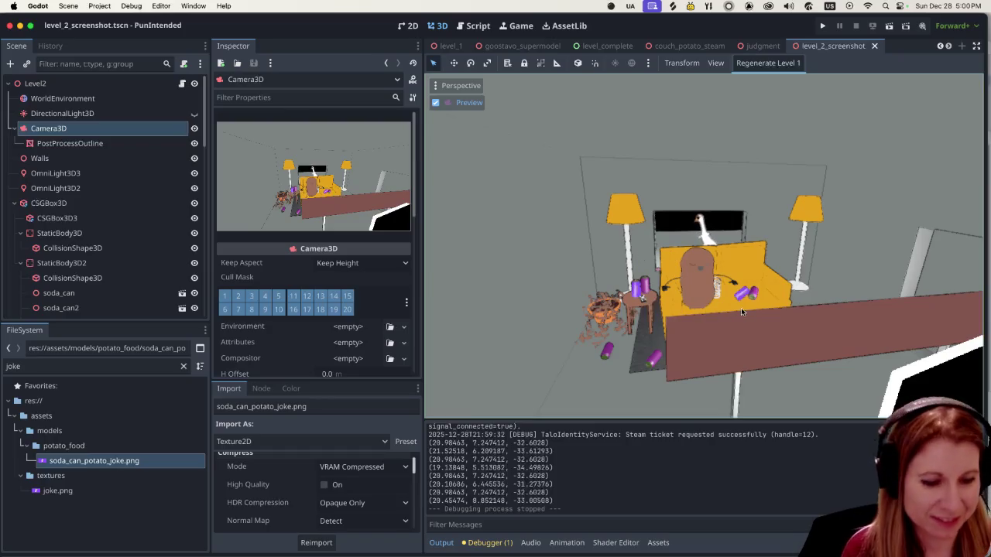
click(436, 102)
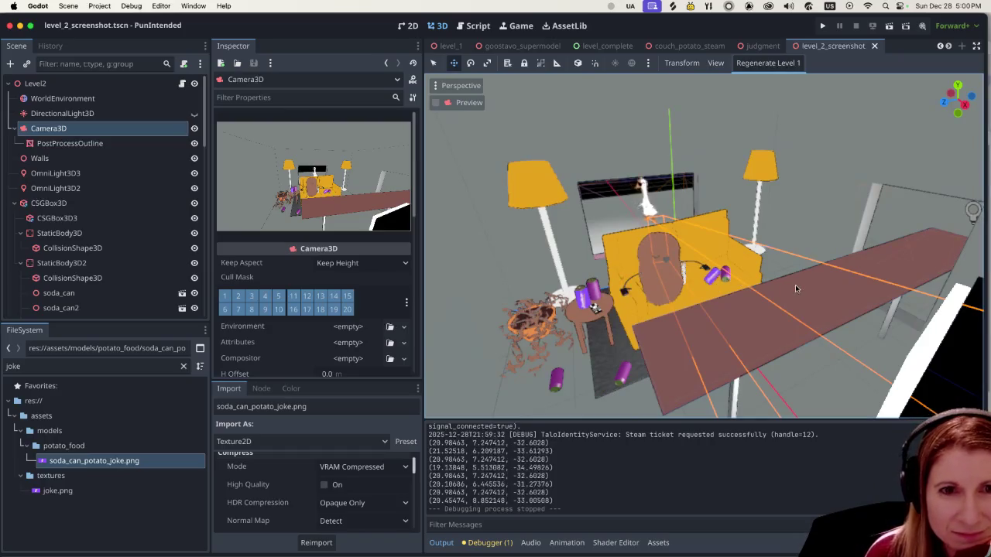
scroll(795, 284, down, 5)
scroll(796, 284, up, 5)
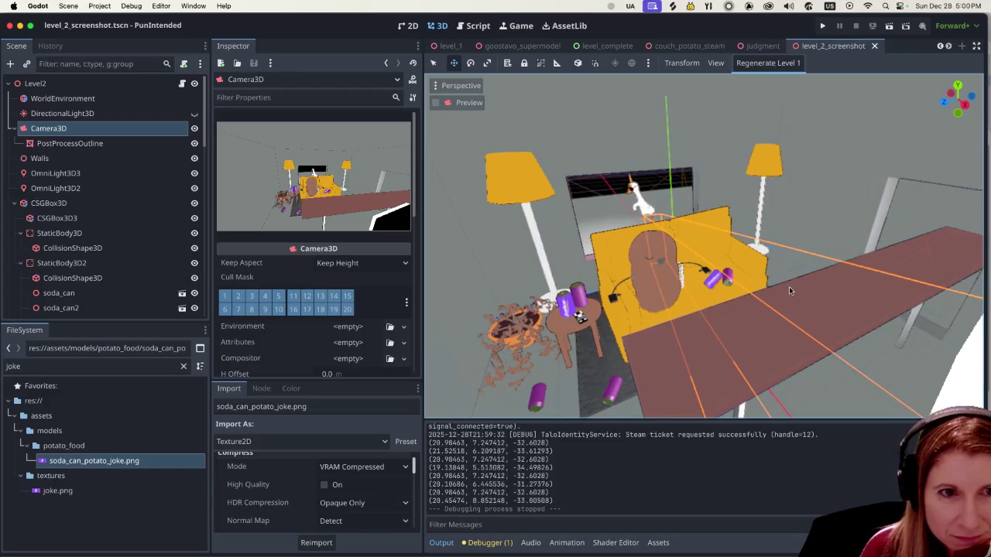
scroll(798, 287, up, 2)
scroll(802, 293, down, 3)
scroll(802, 291, up, 3)
click(798, 302)
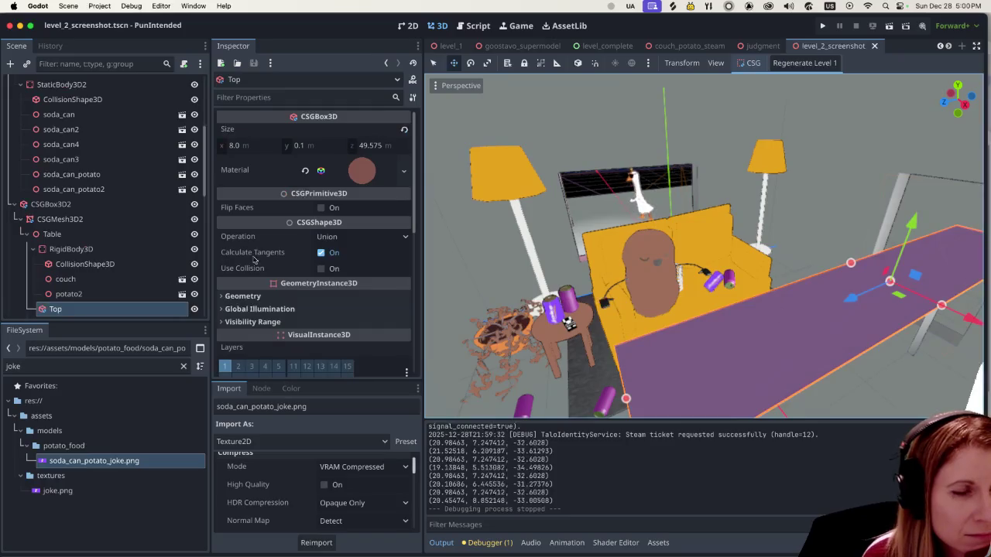
scroll(269, 261, down, 5)
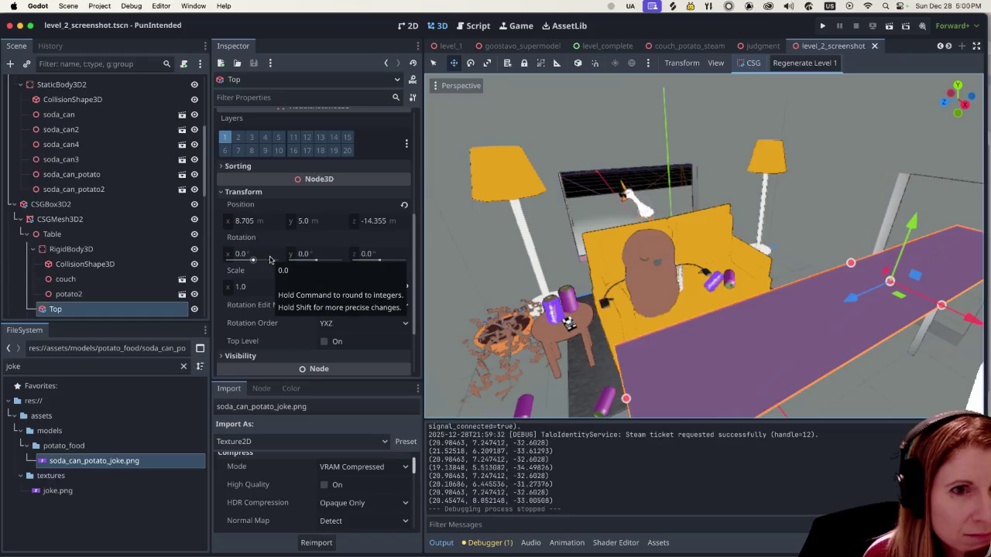
mouse_move(300, 323)
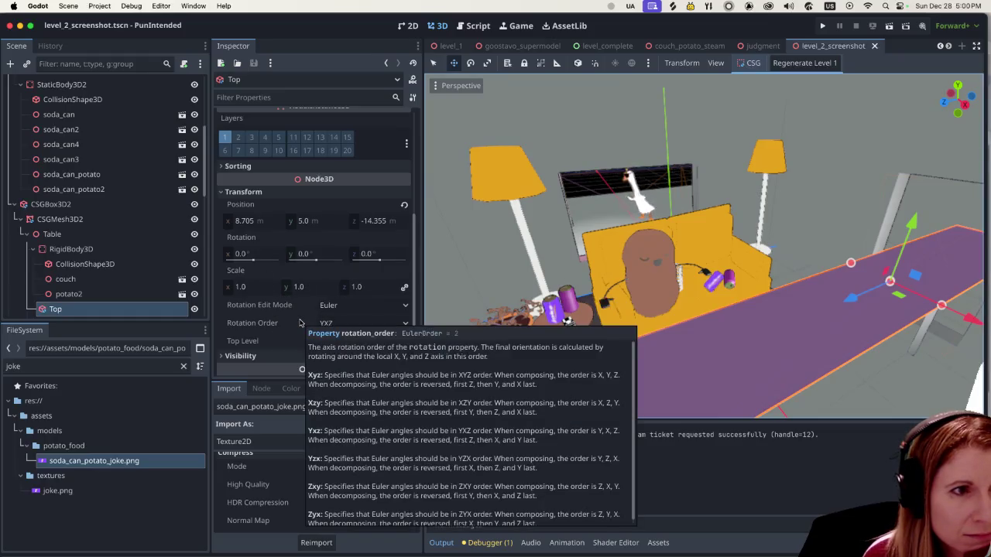
click(359, 288)
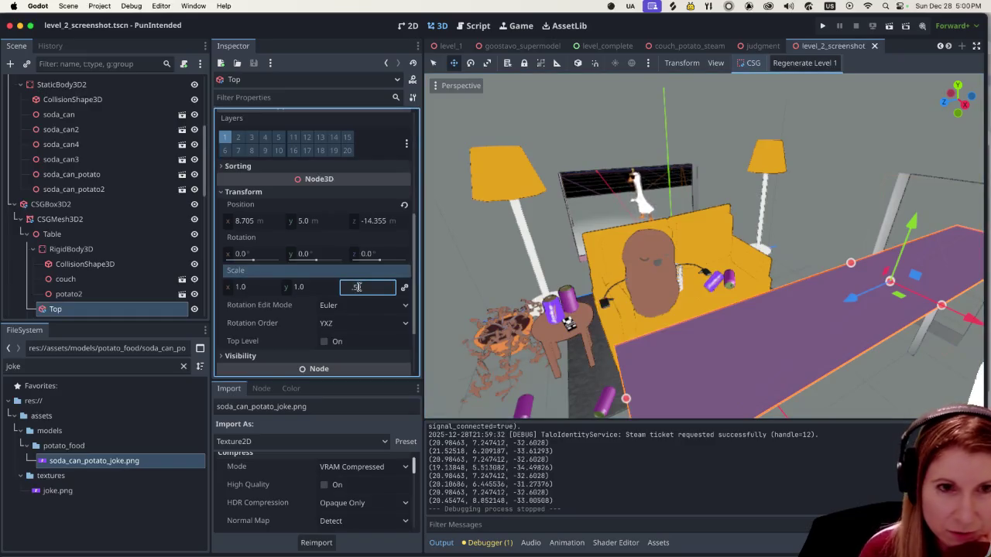
key(Return)
key(ctrl+z)
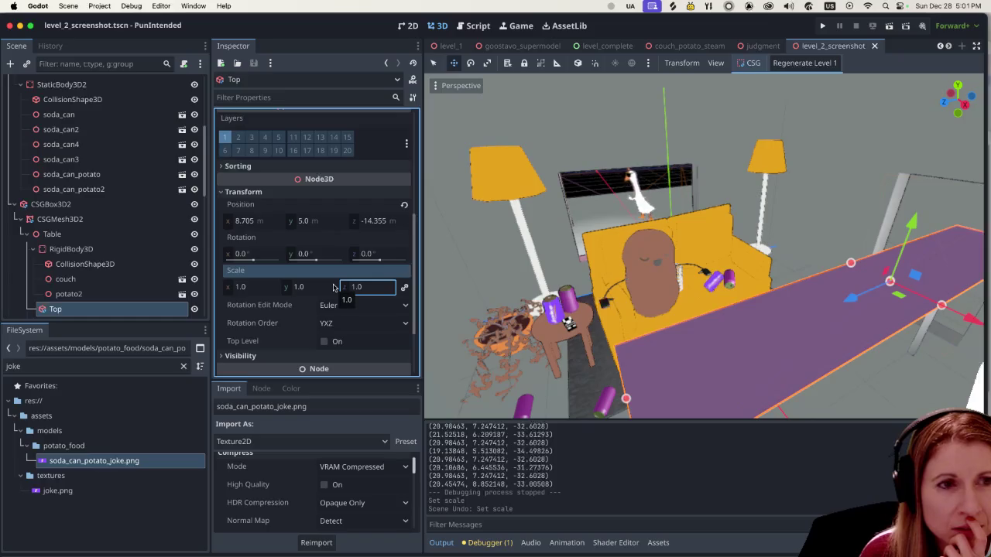
click(101, 114)
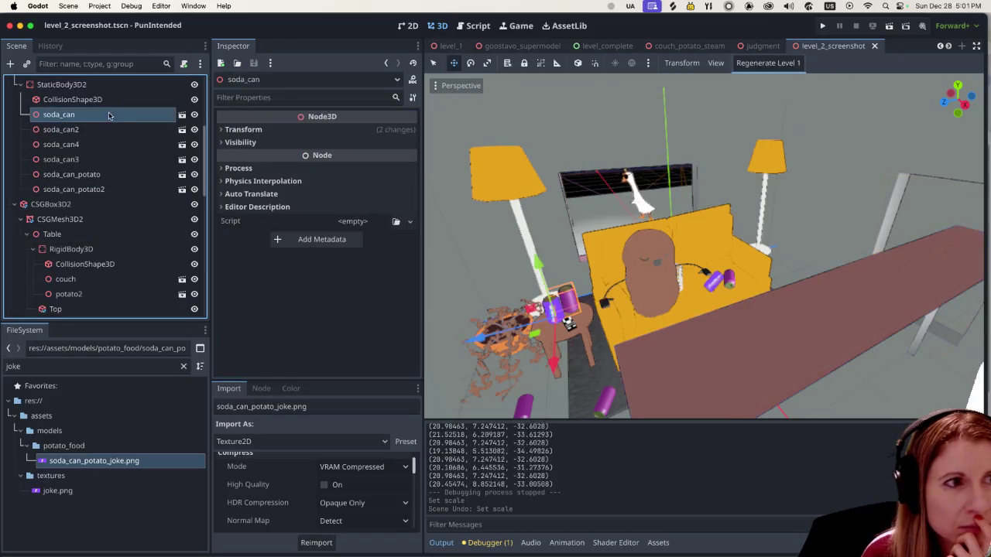
Select Camera3D and scroll the Inspector to its perspective projection and 75° FOV.
scroll(104, 116, up, 5)
click(93, 129)
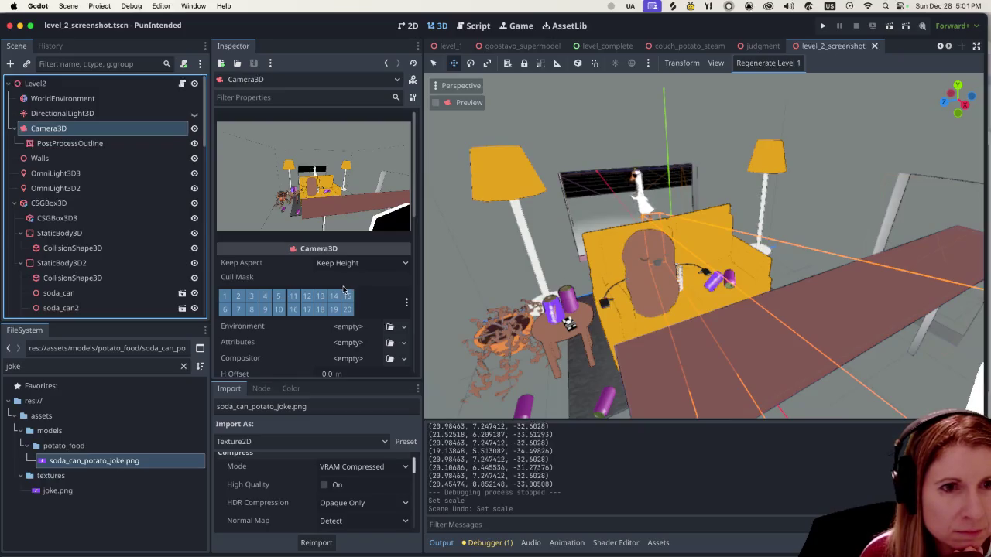
scroll(344, 289, down, 2)
scroll(341, 290, down, 2)
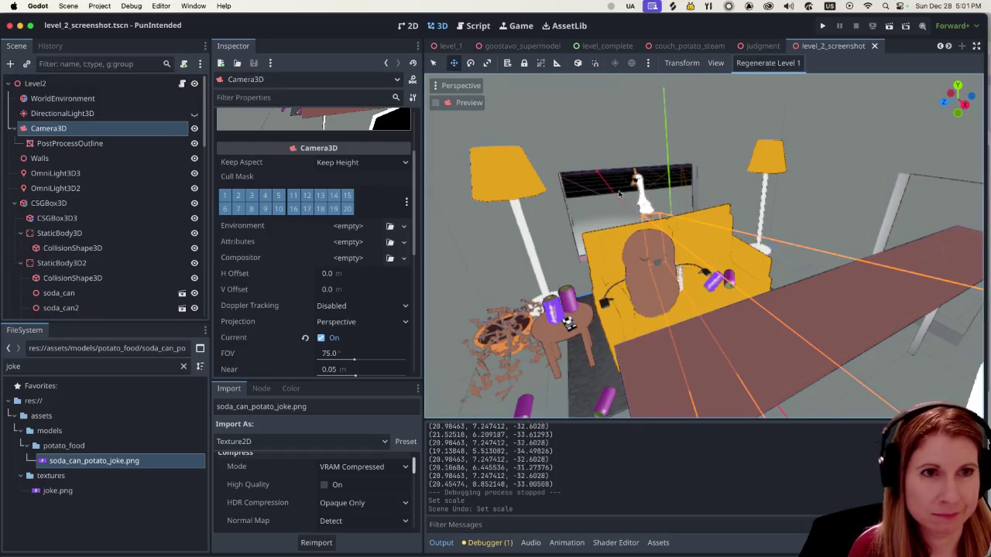
scroll(648, 205, down, 2)
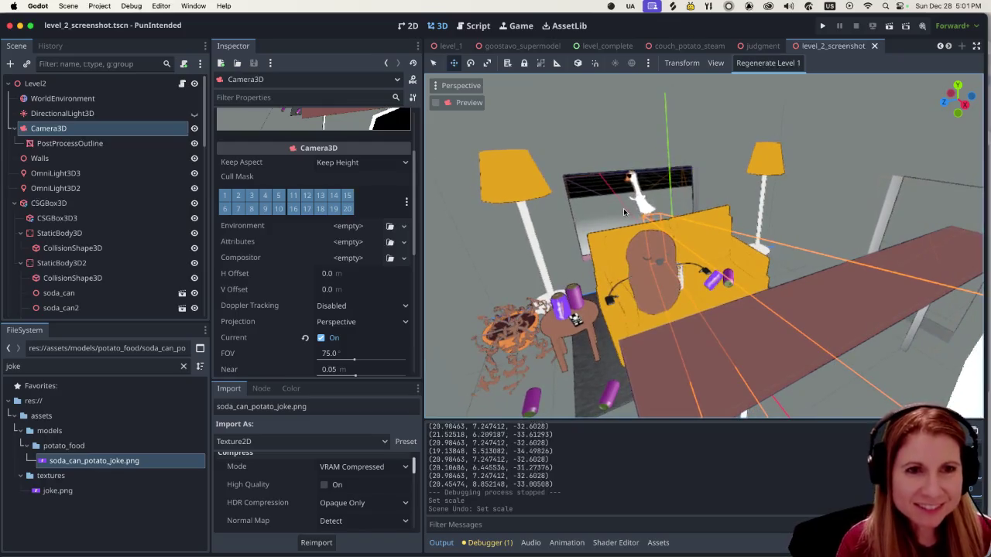
scroll(624, 209, down, 5)
scroll(621, 213, up, 8)
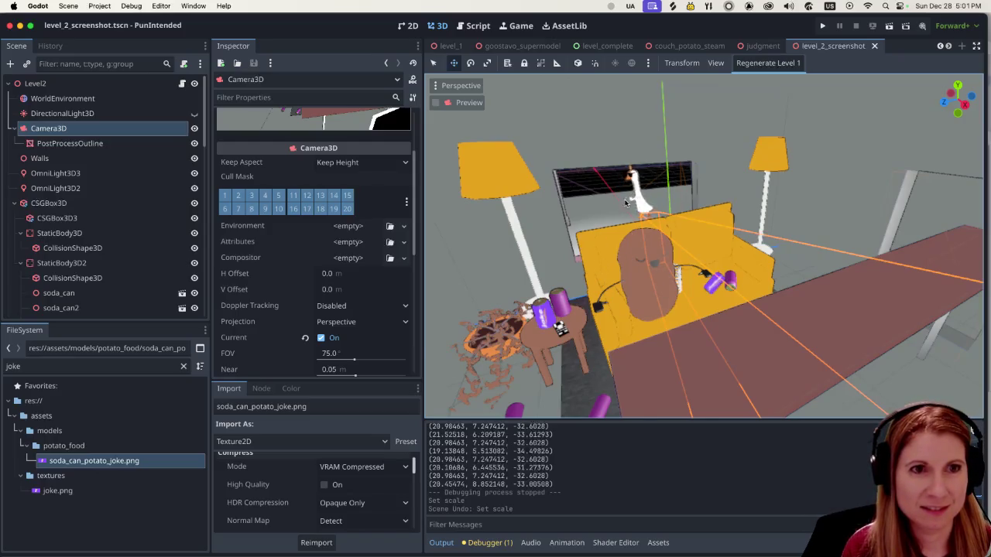
scroll(625, 202, down, 1)
scroll(624, 201, up, 2)
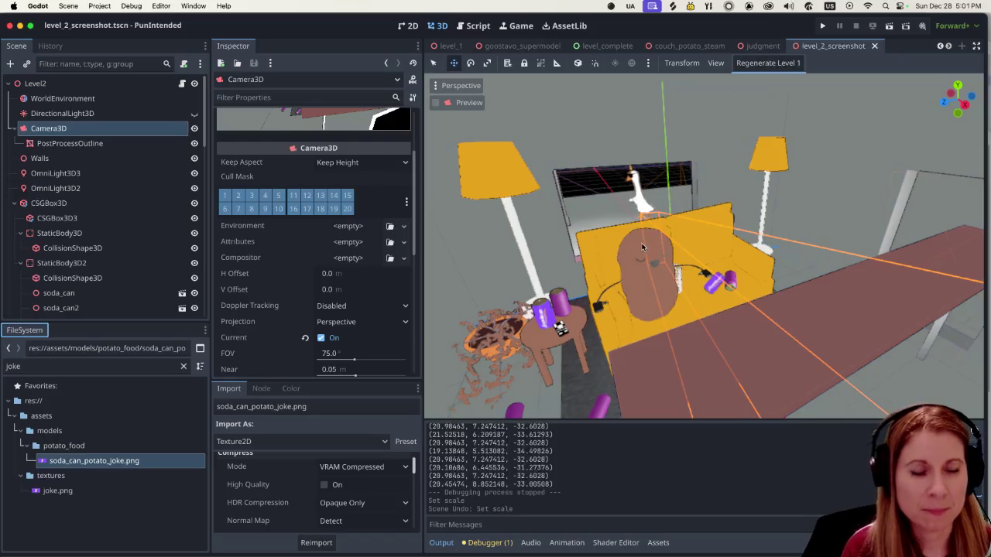
click(607, 140)
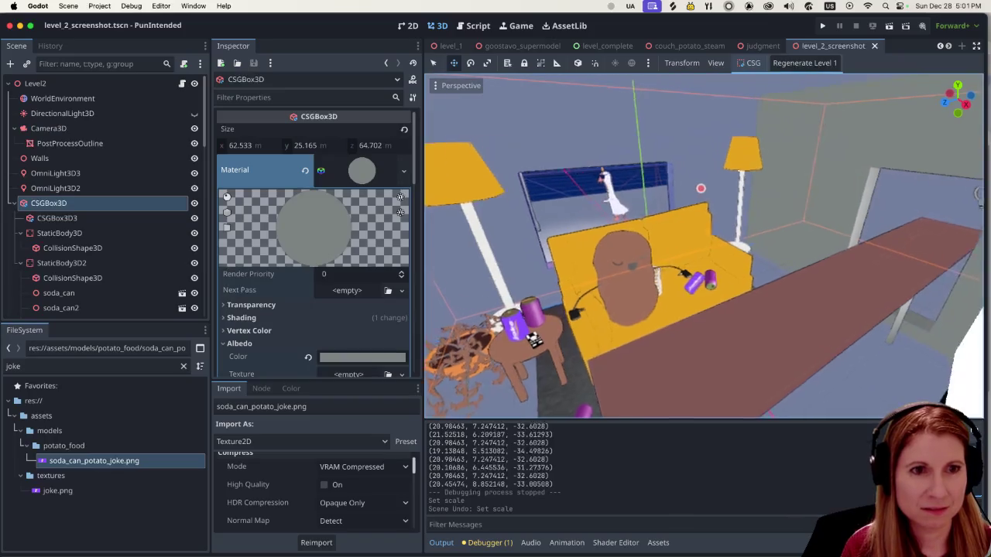
key(f)
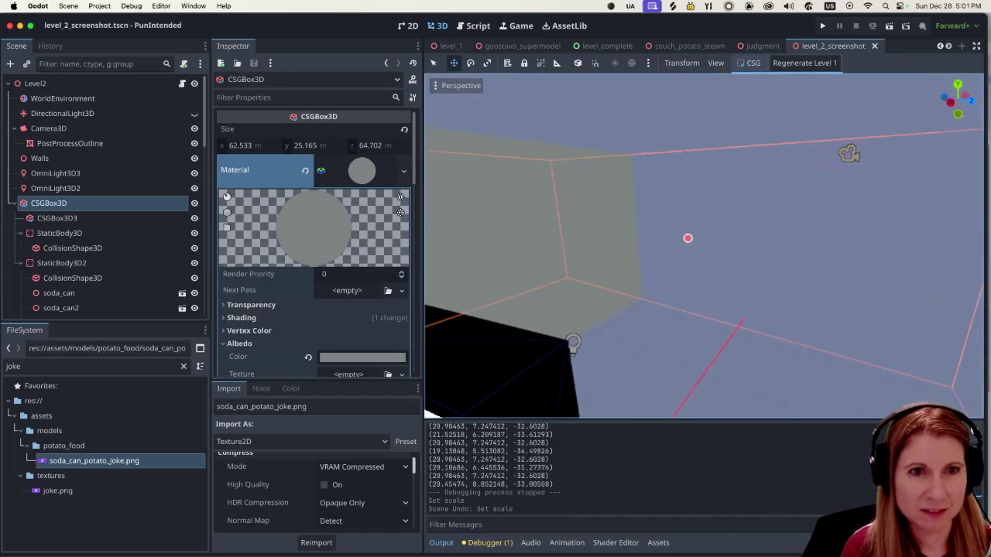
scroll(688, 238, down, 10)
scroll(688, 238, up, 2)
key(d)
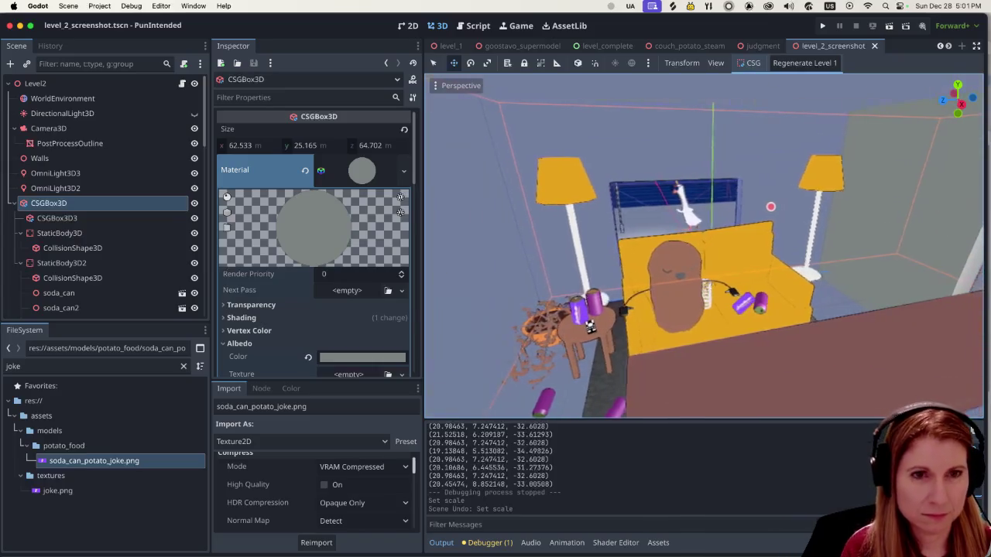
key(s)
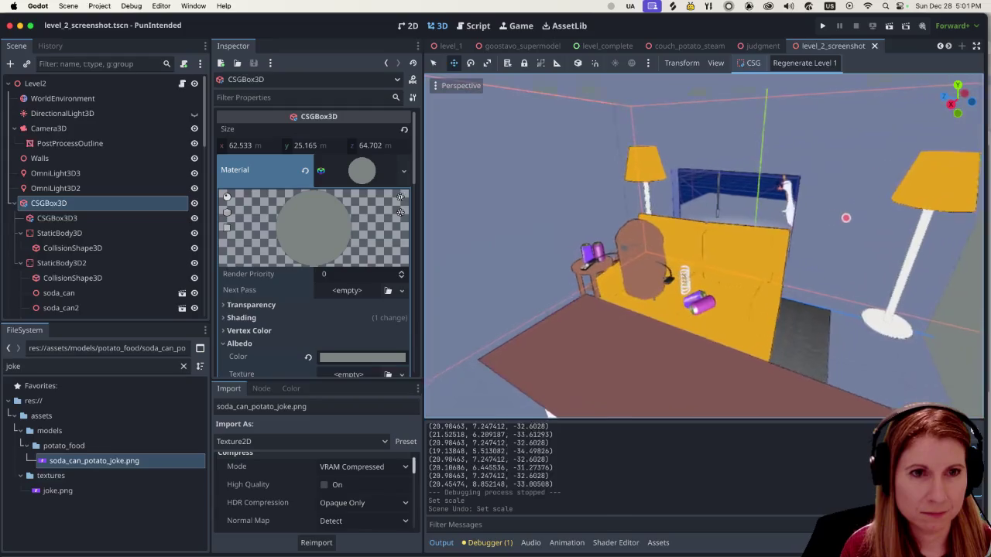
key(w)
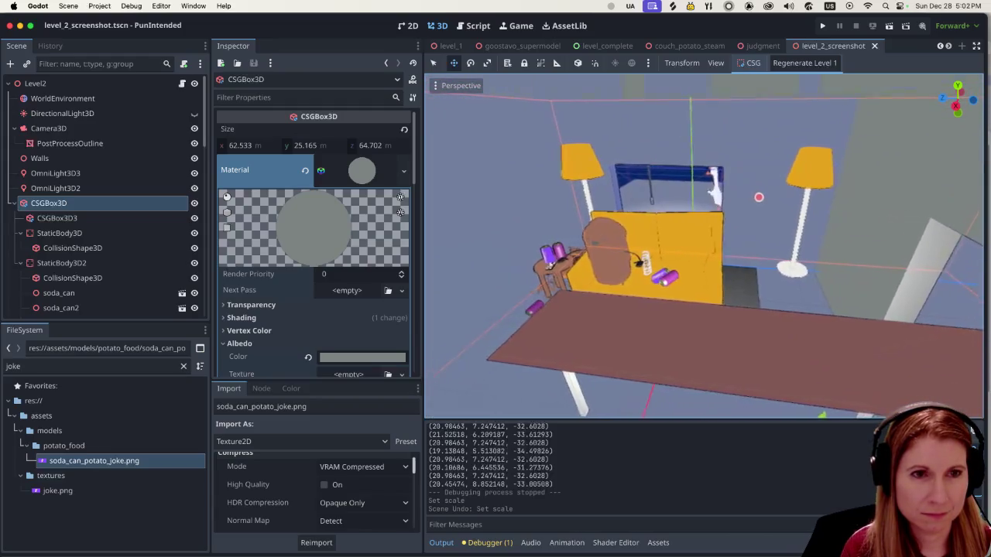
key(s)
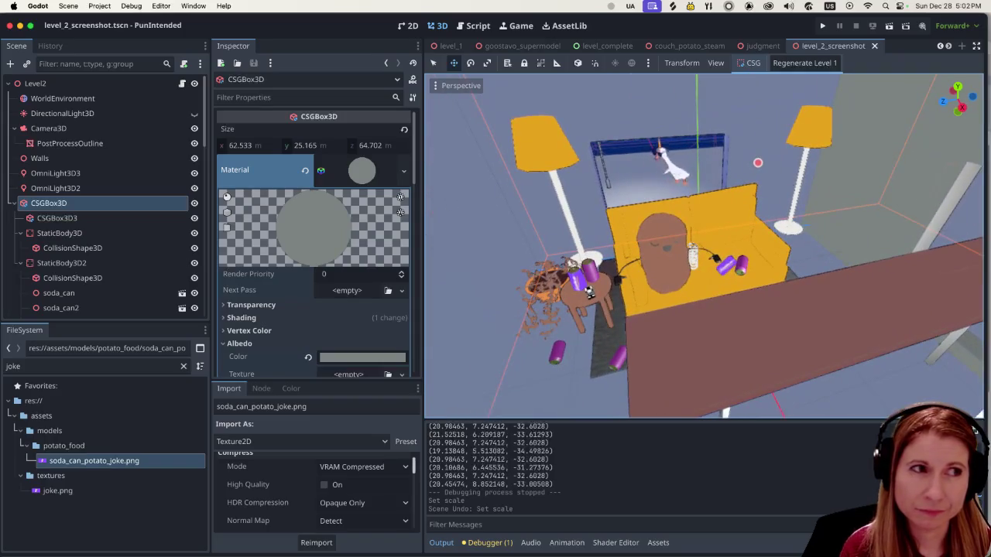
key(w)
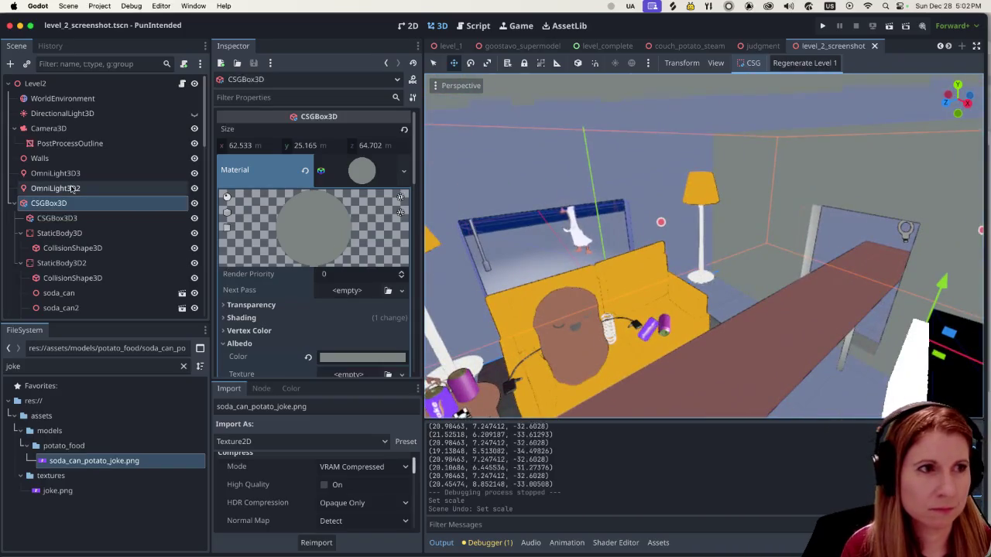
click(100, 128)
scroll(573, 314, down, 3)
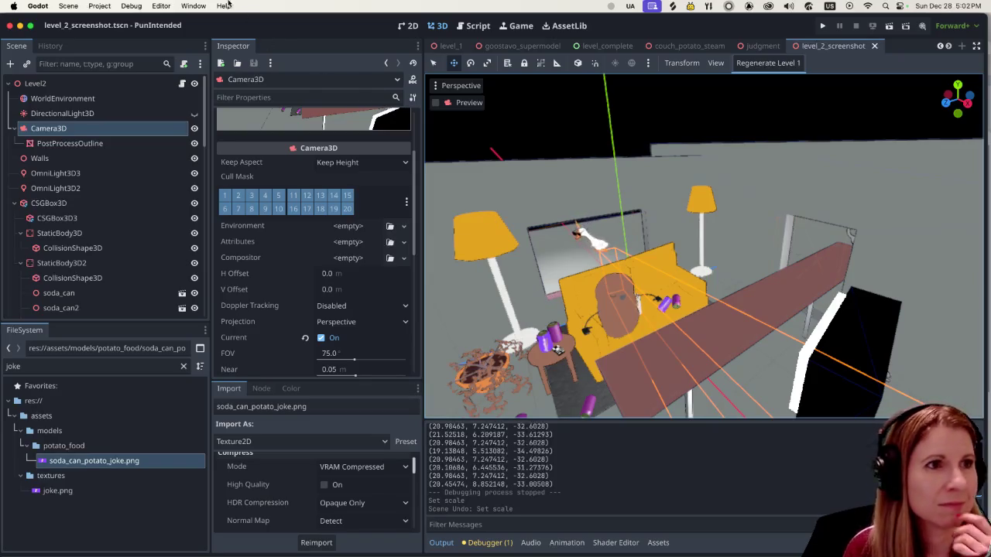
click(99, 5)
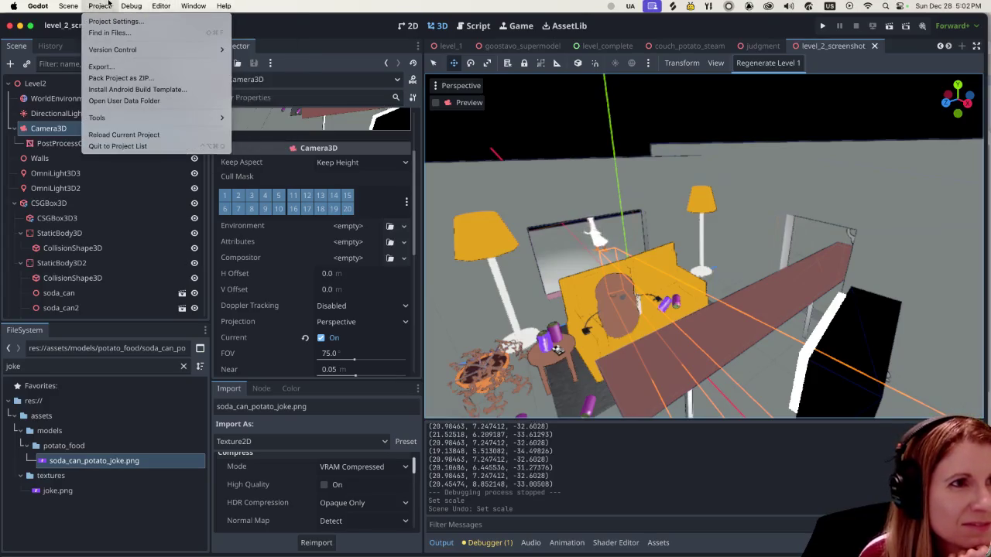
key(Escape)
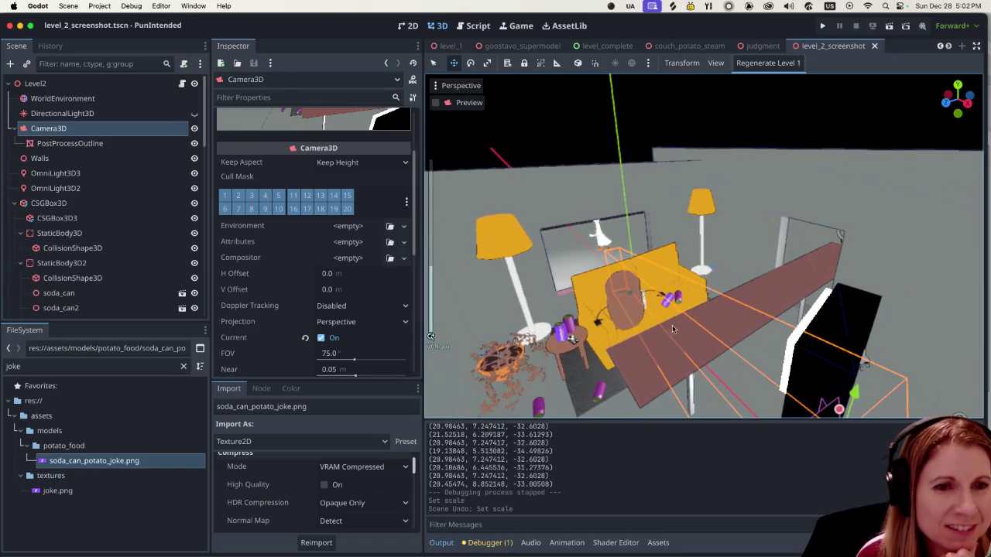
scroll(630, 333, up, 3)
scroll(635, 332, down, 1)
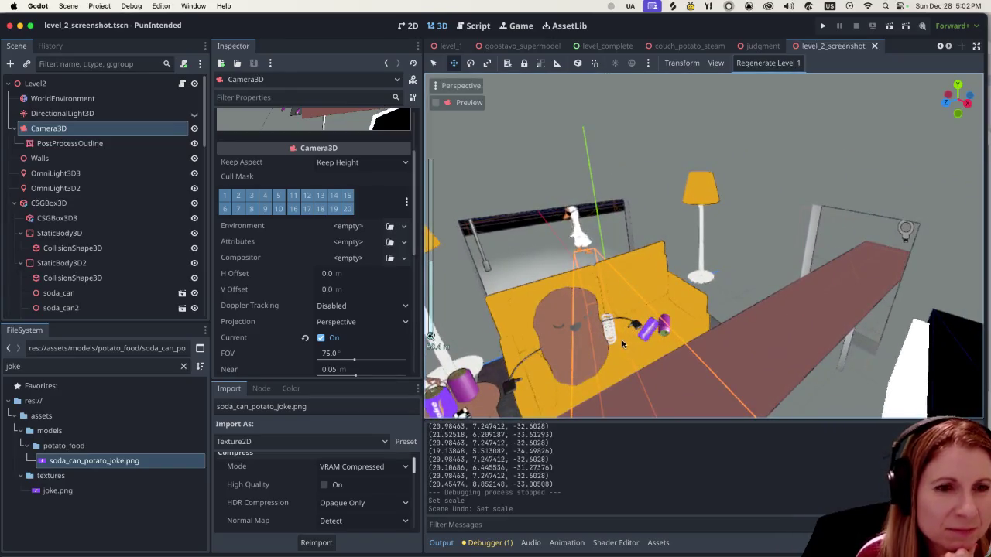
right_click(112, 128)
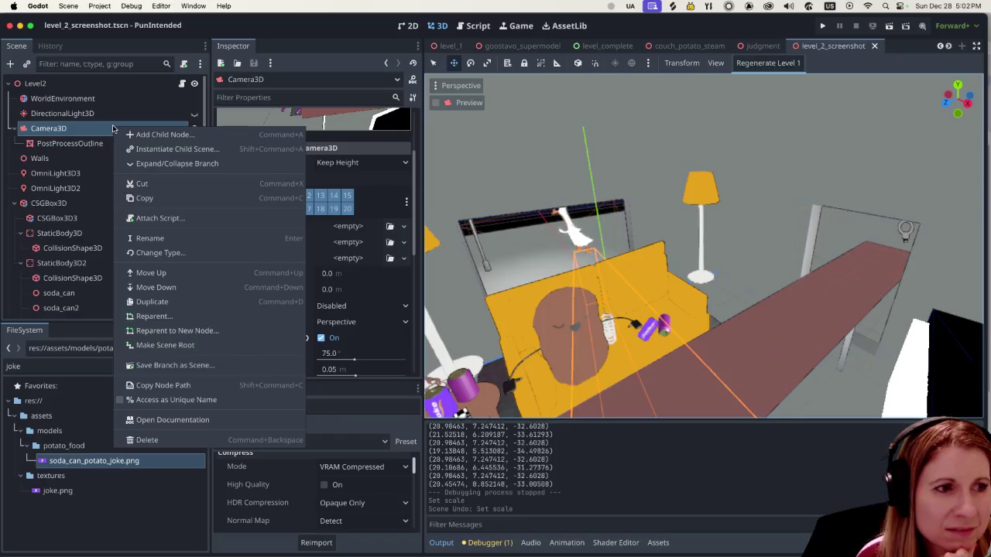
click(286, 25)
scroll(643, 344, down, 5)
scroll(635, 342, down, 5)
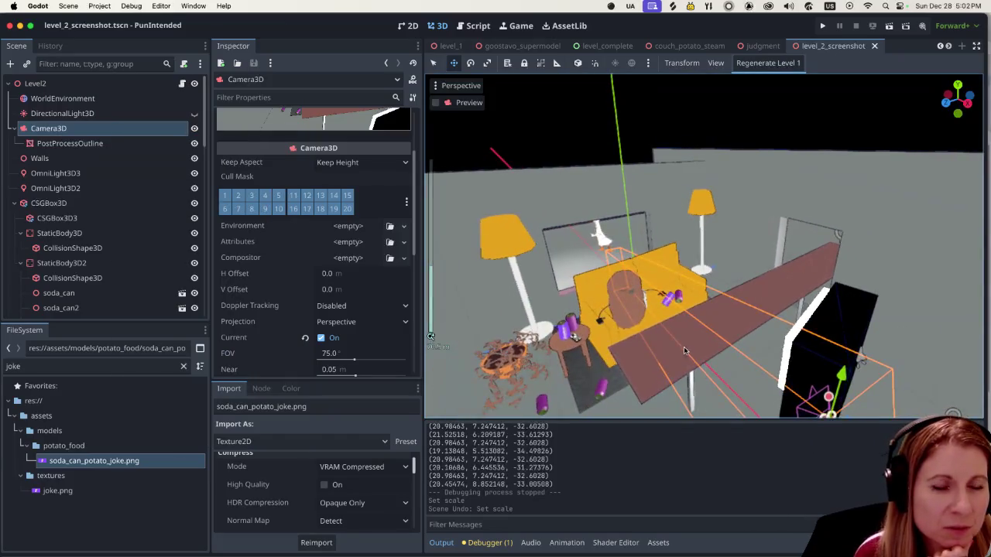
scroll(595, 341, down, 5)
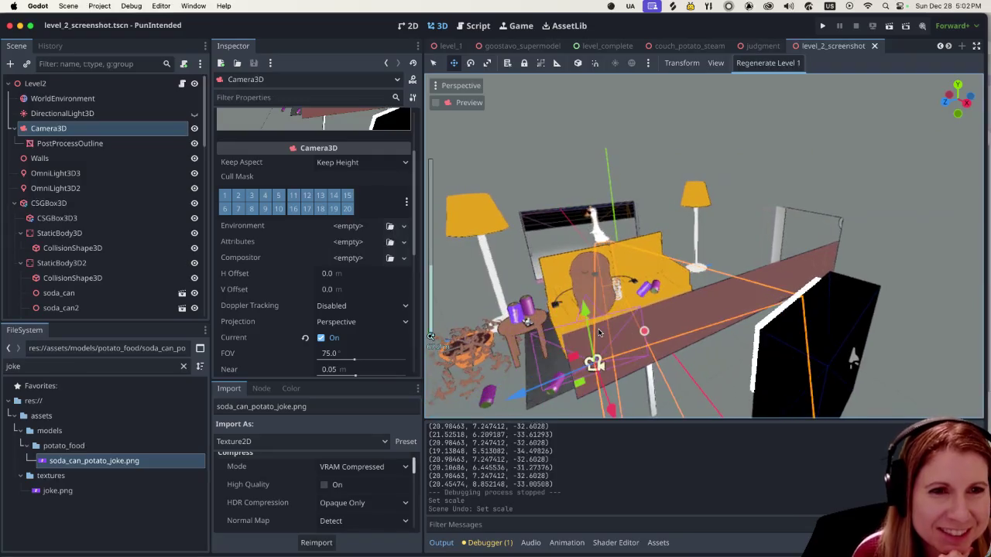
click(530, 119)
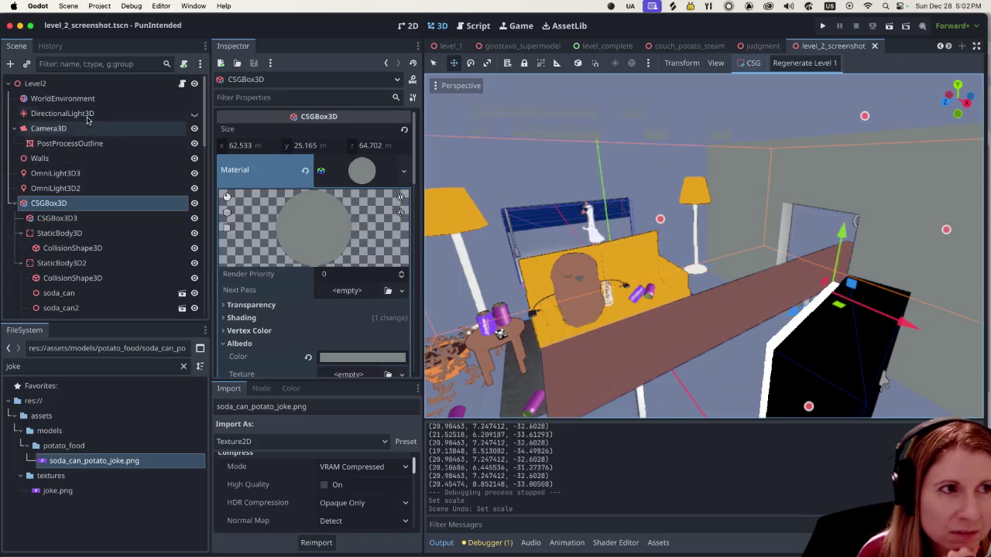
click(78, 129)
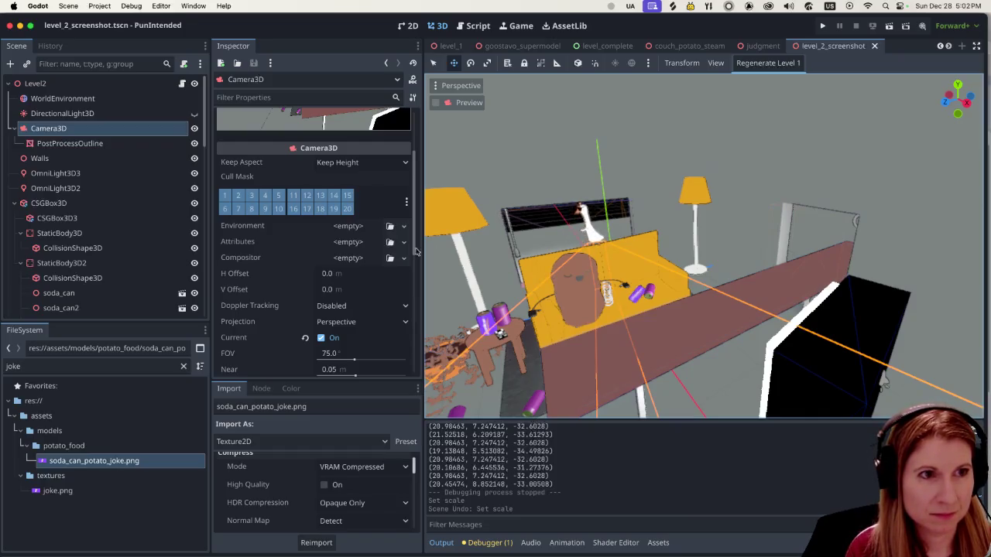
scroll(322, 245, up, 3)
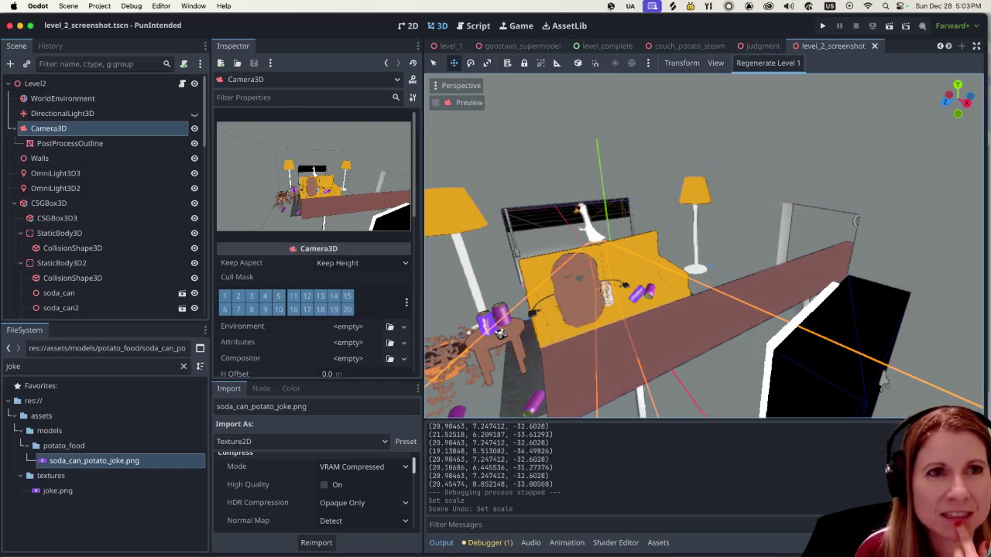
scroll(697, 231, up, 2)
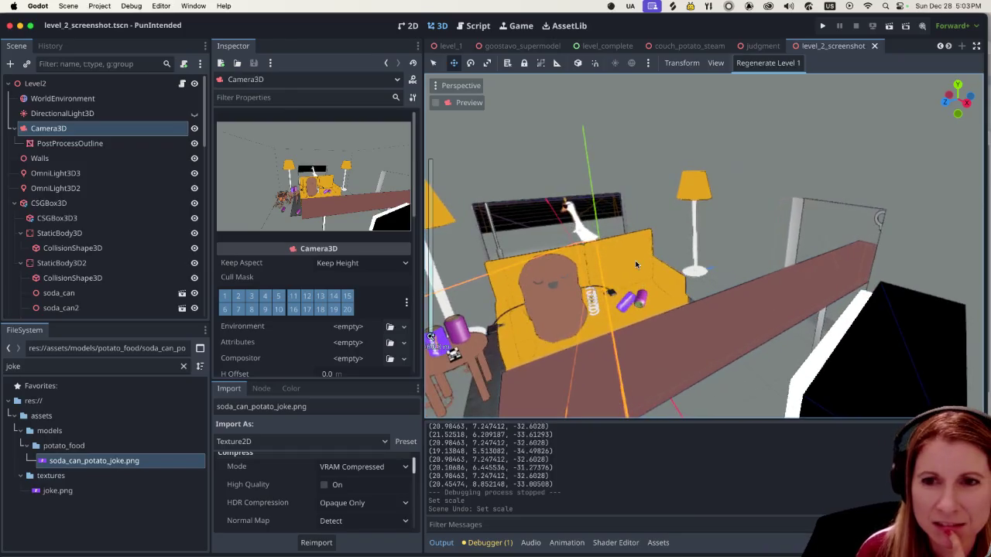
scroll(623, 267, down, 4)
scroll(616, 271, up, 1)
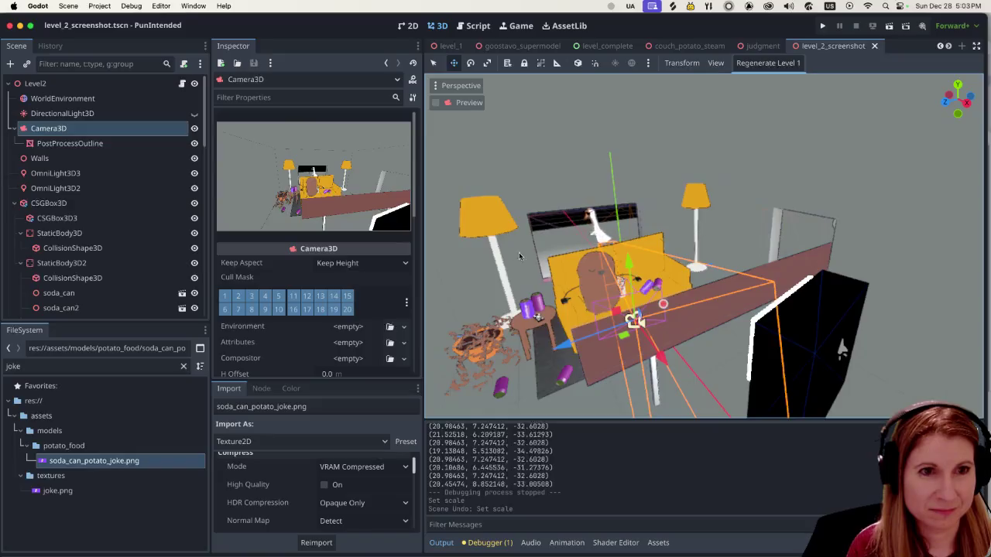
scroll(552, 230, up, 3)
scroll(552, 230, down, 2)
scroll(552, 230, up, 2)
scroll(552, 230, down, 5)
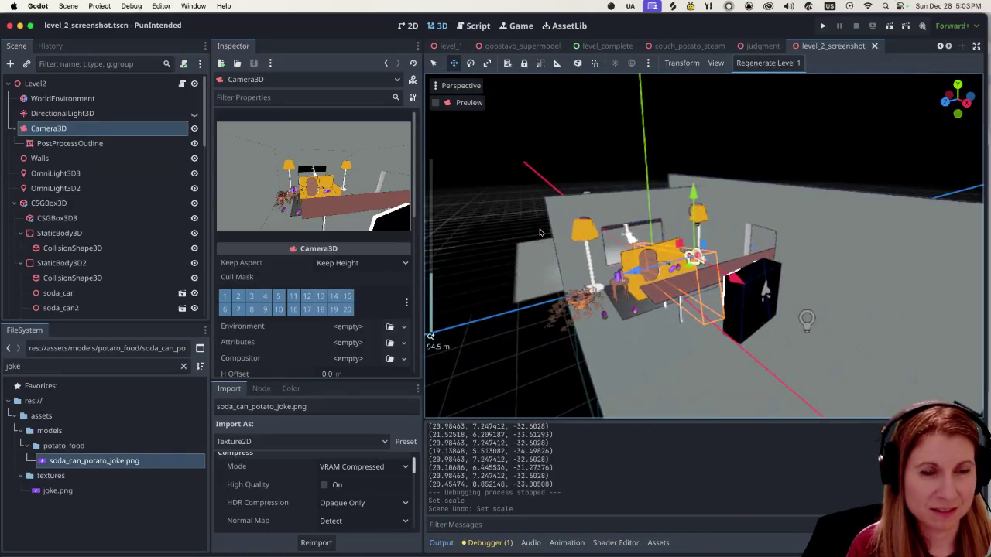
scroll(552, 232, up, 3)
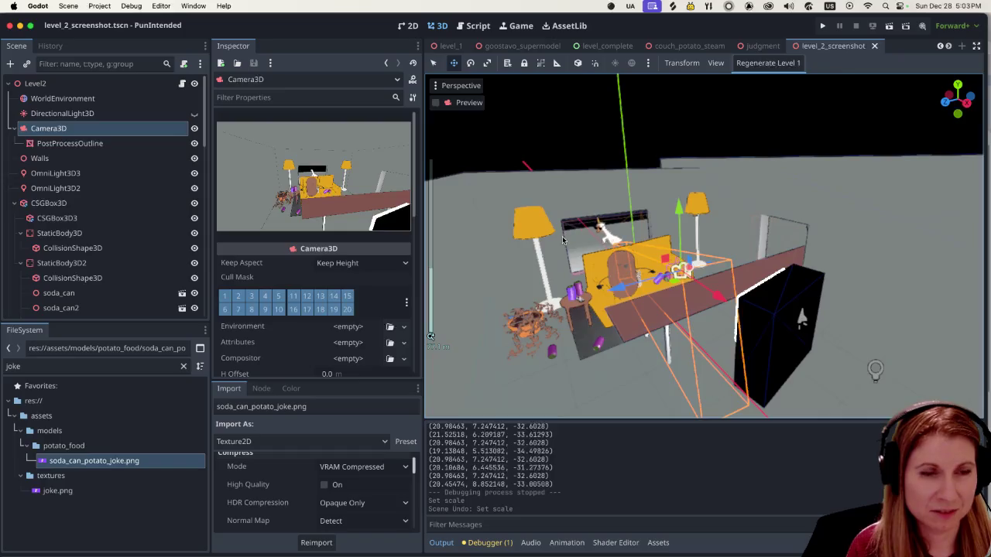
click(594, 243)
click(117, 158)
click(116, 143)
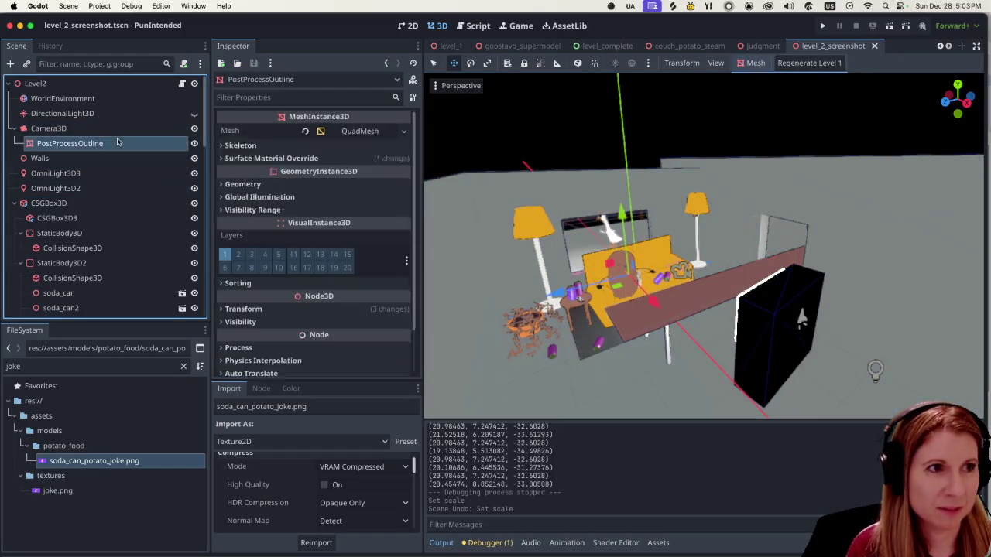
click(121, 130)
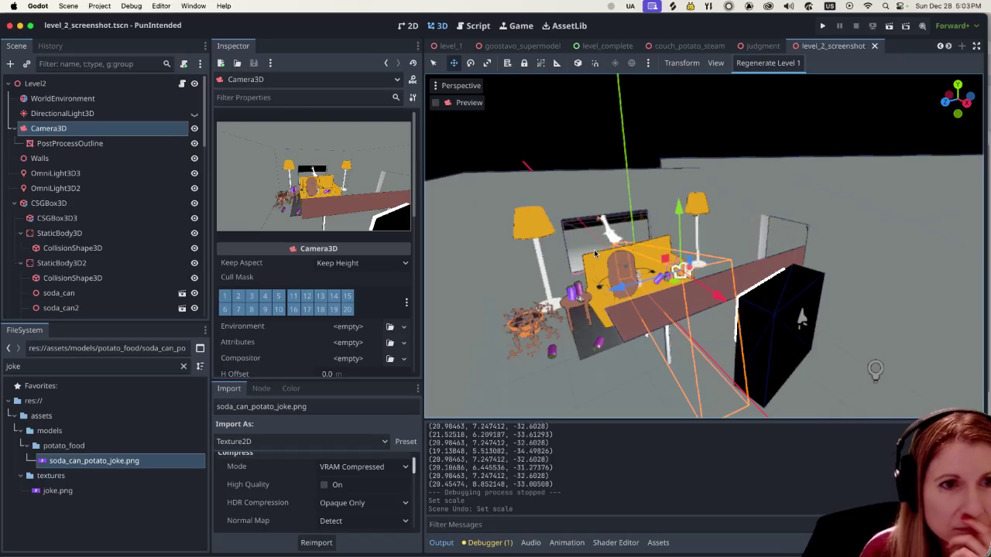
scroll(538, 257, up, 2)
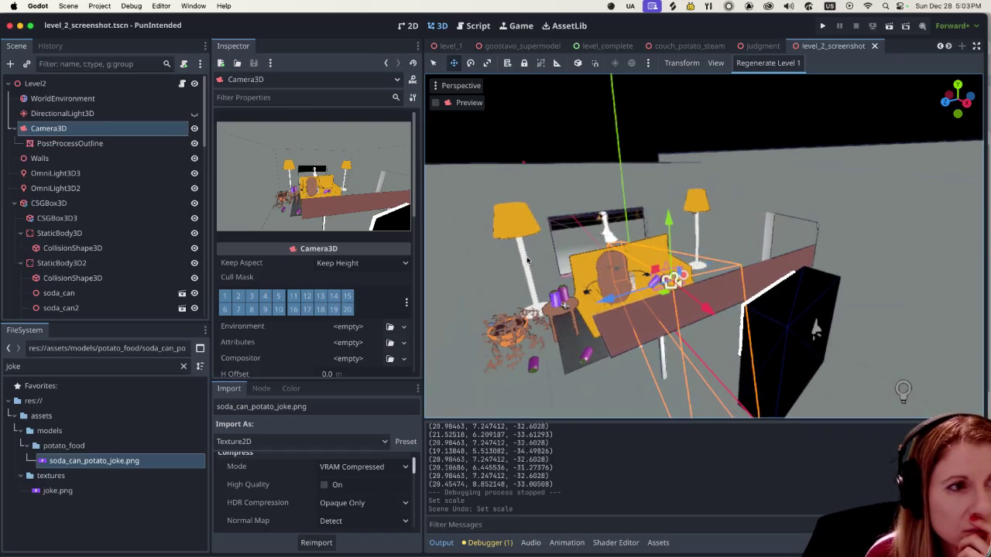
scroll(538, 262, down, 3)
scroll(557, 271, up, 4)
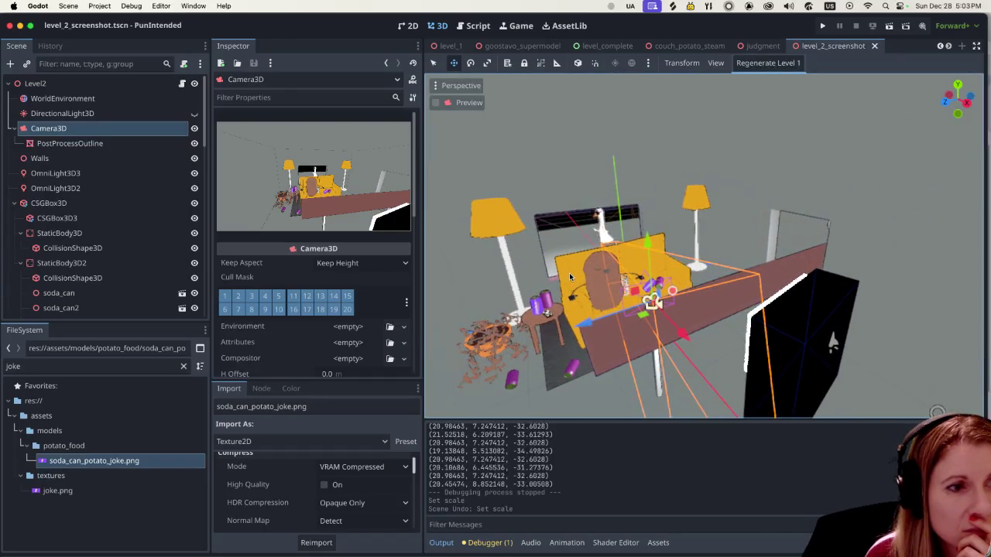
drag(635, 304, 666, 315)
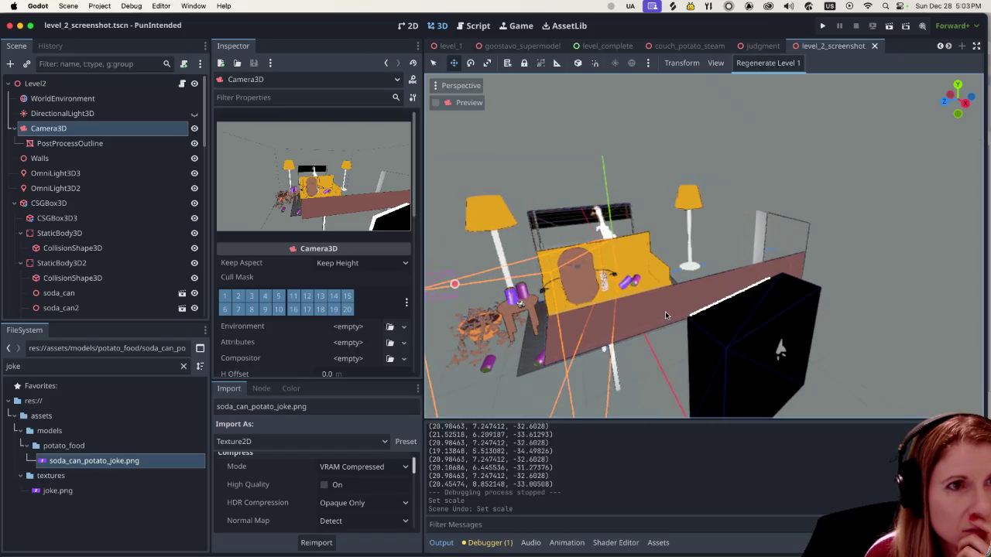
drag(664, 314, 643, 318)
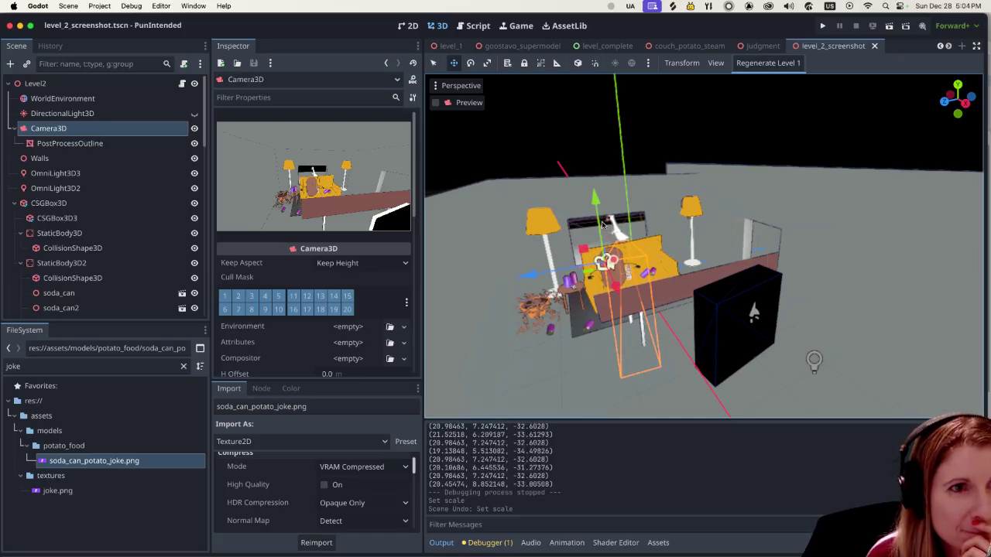
scroll(603, 224, up, 5)
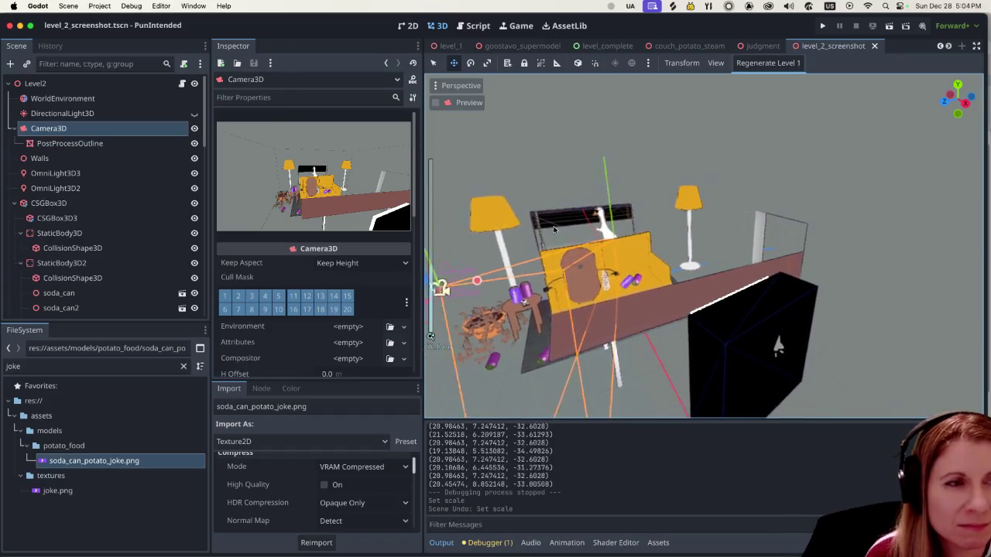
scroll(553, 229, up, 3)
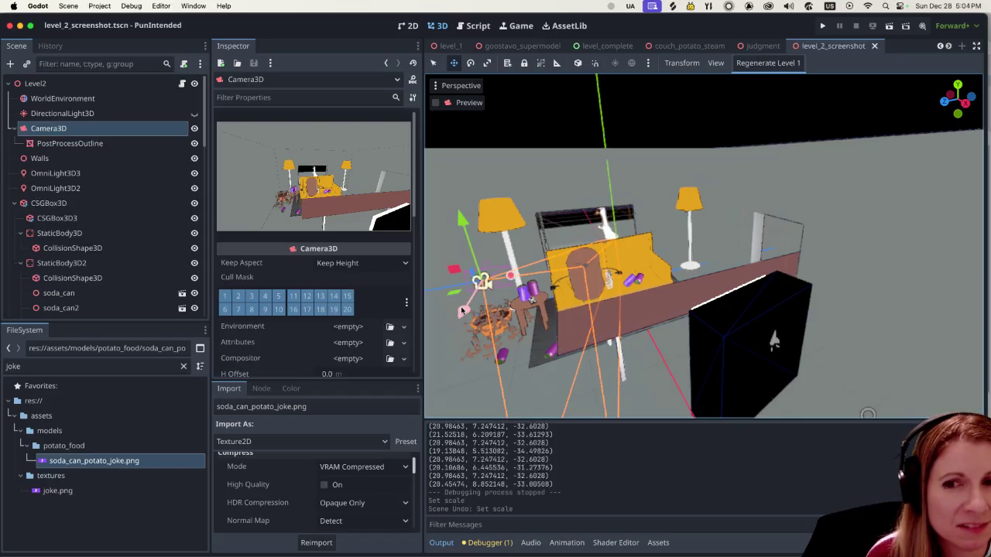
scroll(467, 306, down, 5)
scroll(493, 300, up, 5)
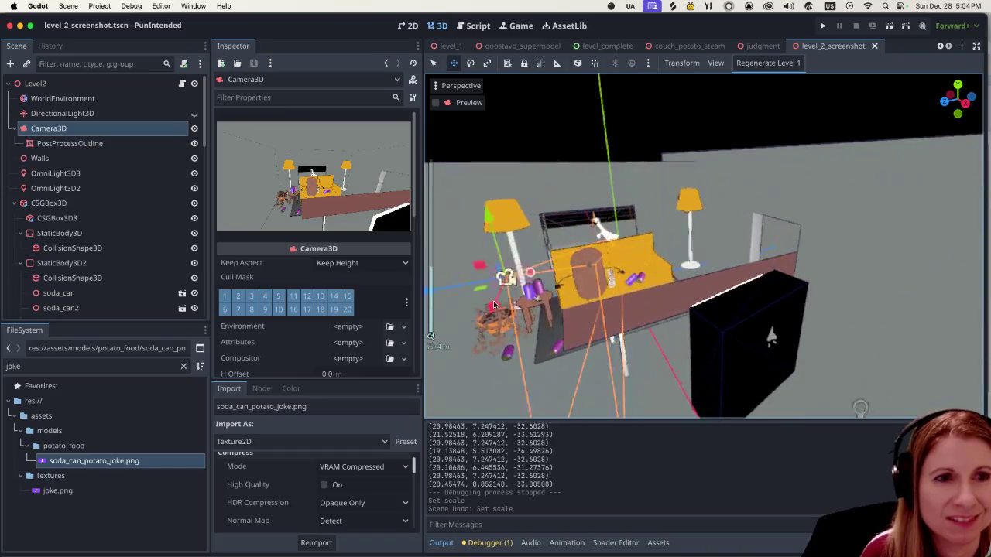
scroll(650, 309, left, 5)
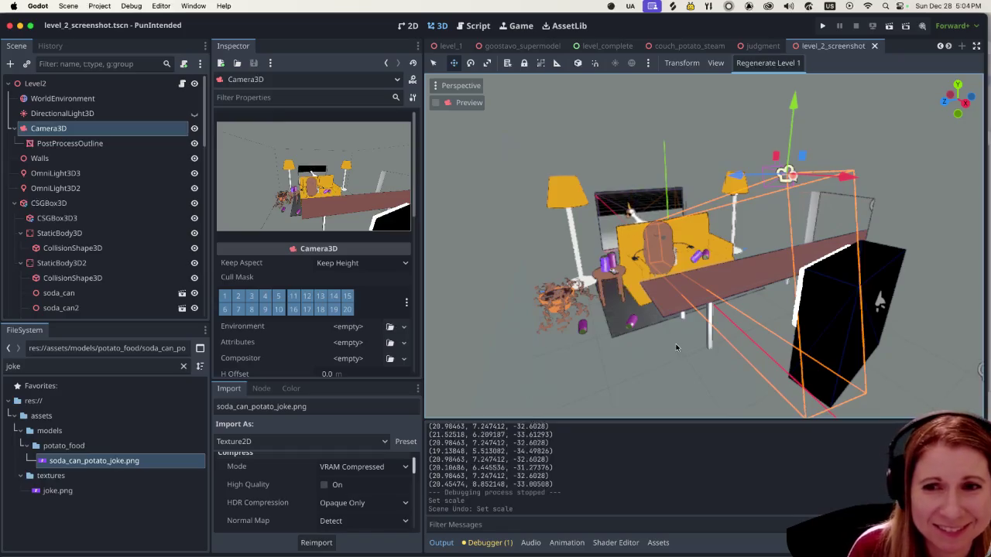
scroll(681, 358, left, 5)
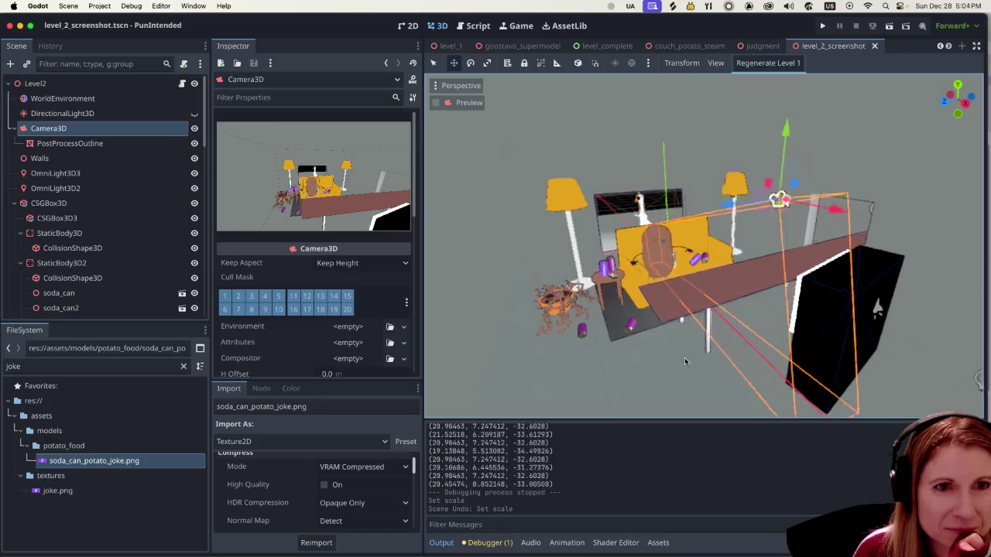
scroll(675, 363, up, 3)
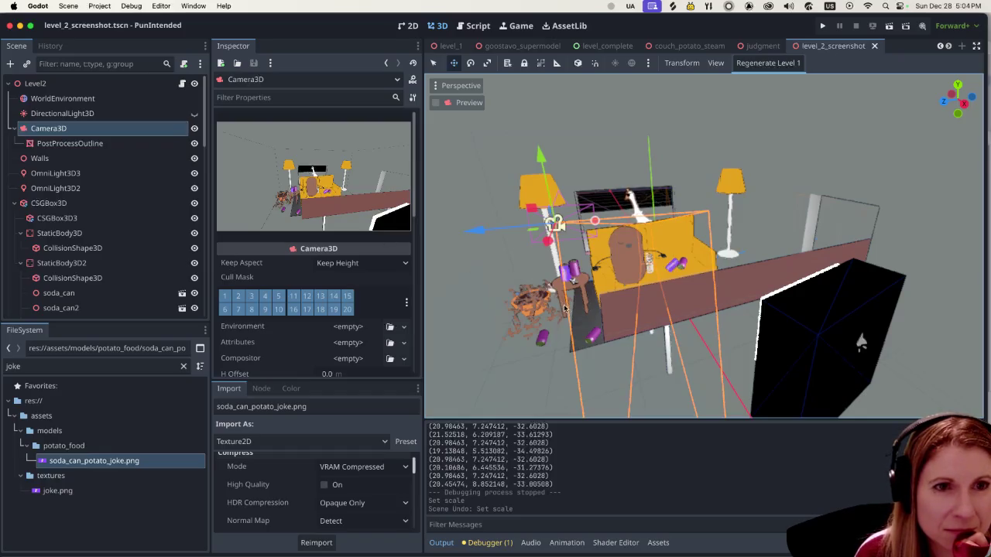
scroll(564, 308, right, 5)
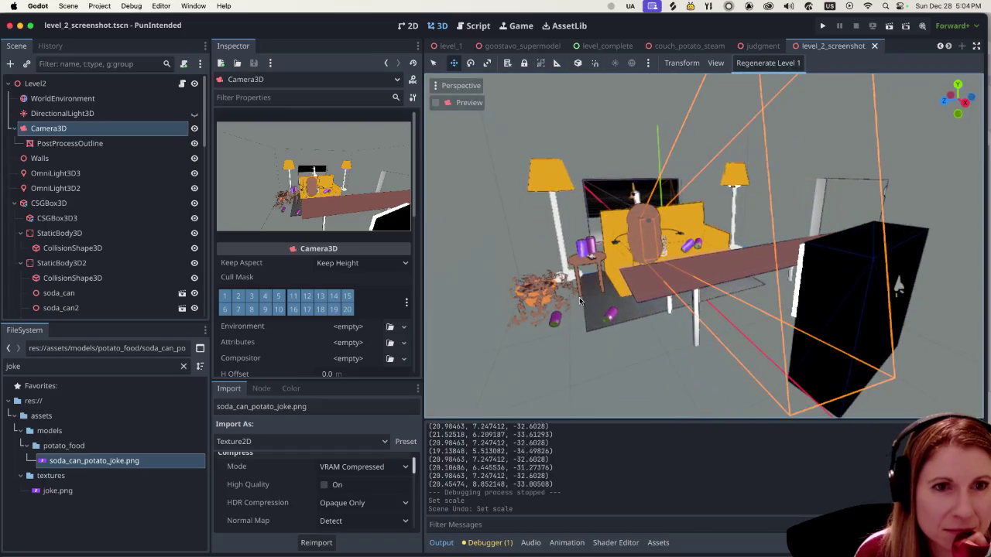
scroll(579, 300, up, 5)
scroll(588, 333, down, 4)
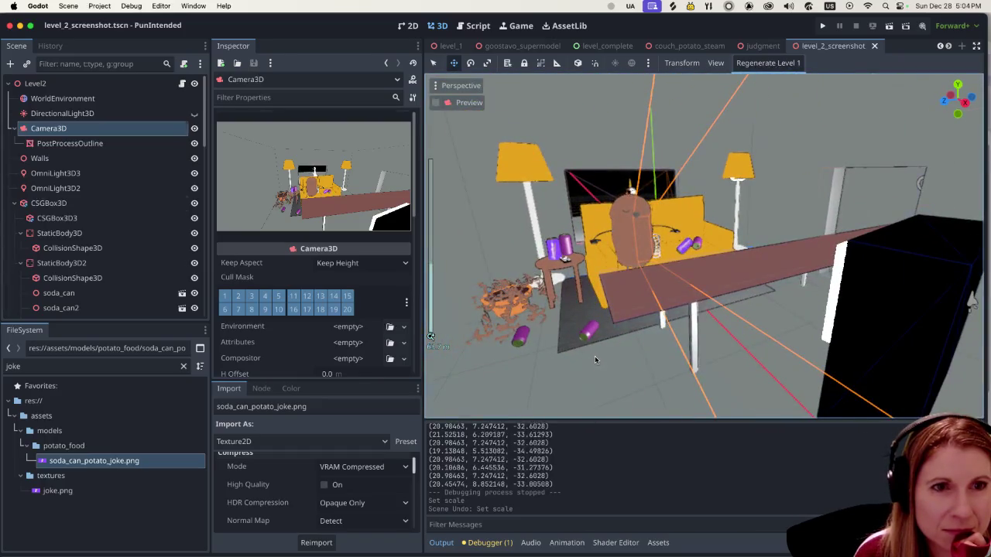
click(594, 356)
scroll(620, 325, down, 3)
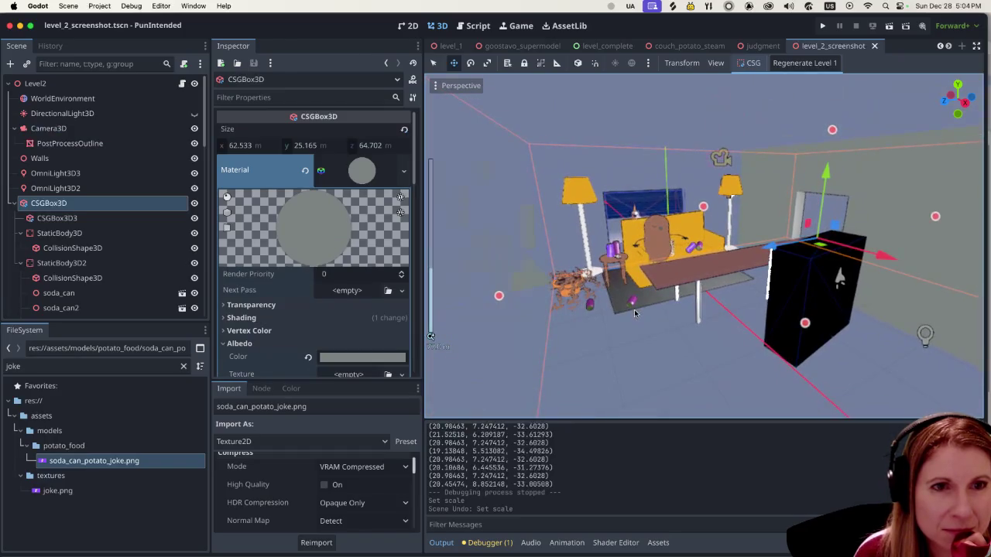
scroll(632, 311, down, 2)
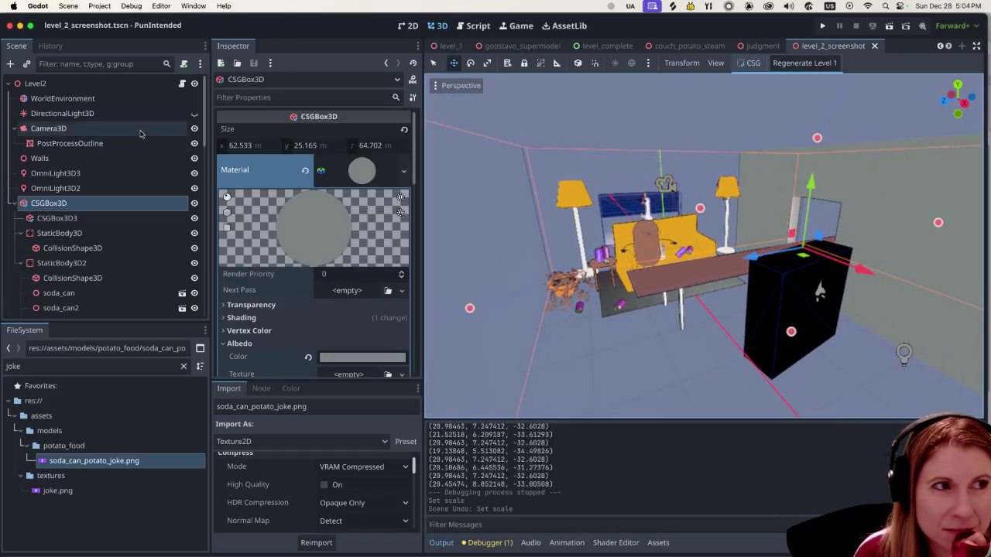
click(124, 173)
click(129, 135)
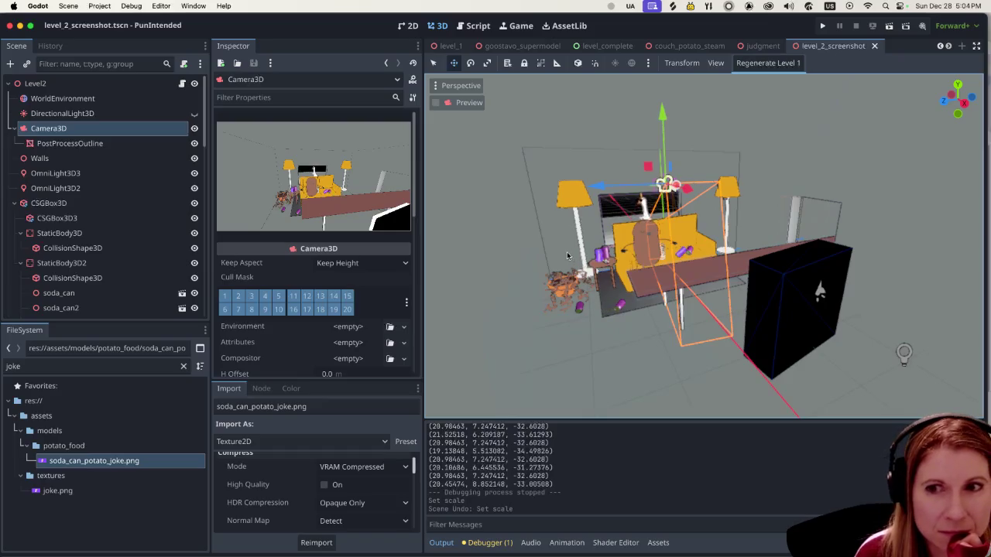
scroll(633, 239, up, 5)
scroll(633, 239, up, 2)
scroll(633, 239, down, 5)
scroll(746, 305, down, 3)
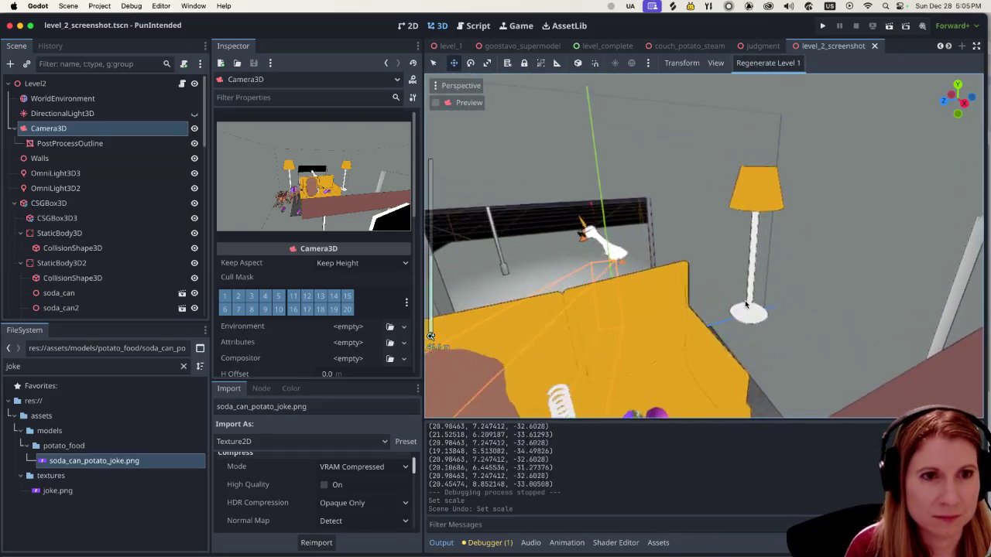
scroll(628, 258, up, 5)
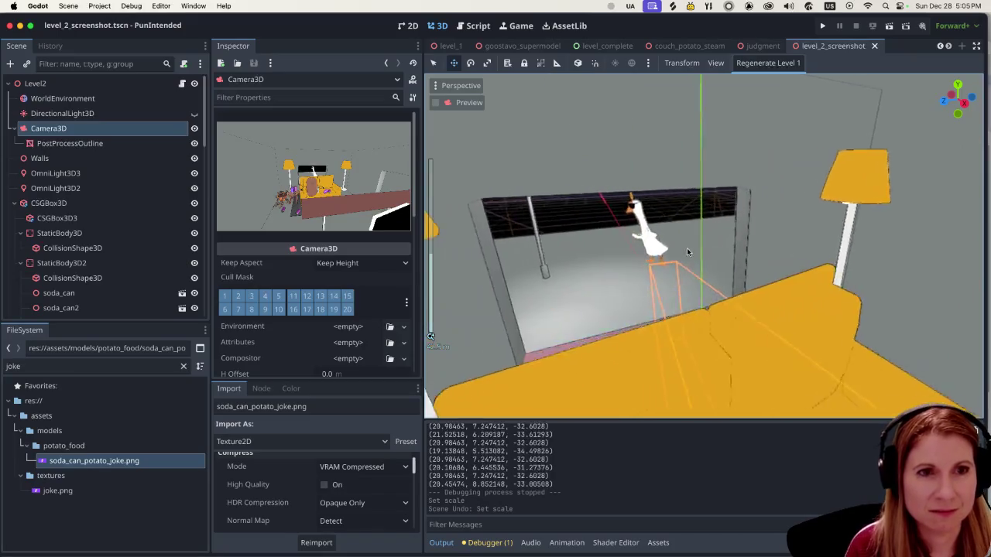
scroll(687, 247, up, 5)
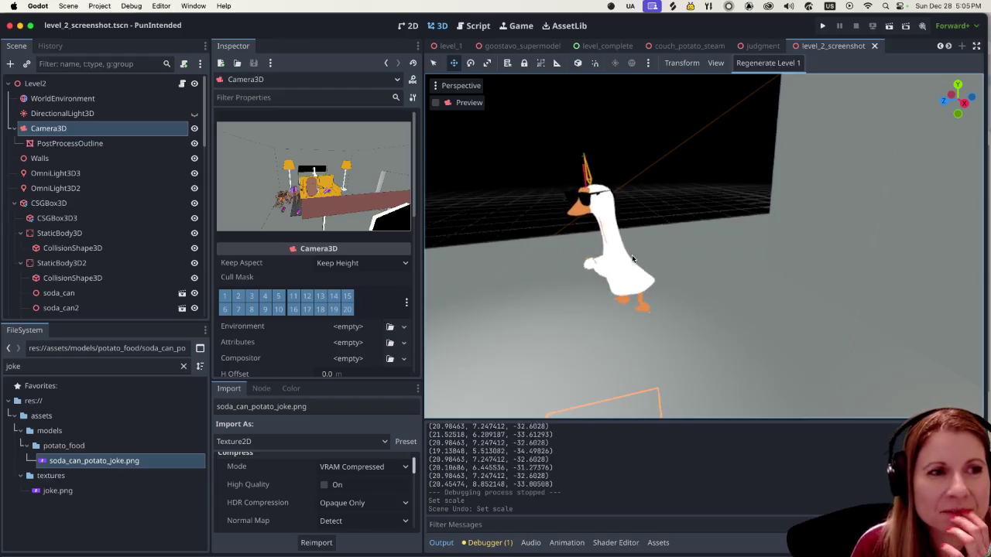
scroll(612, 256, down, 5)
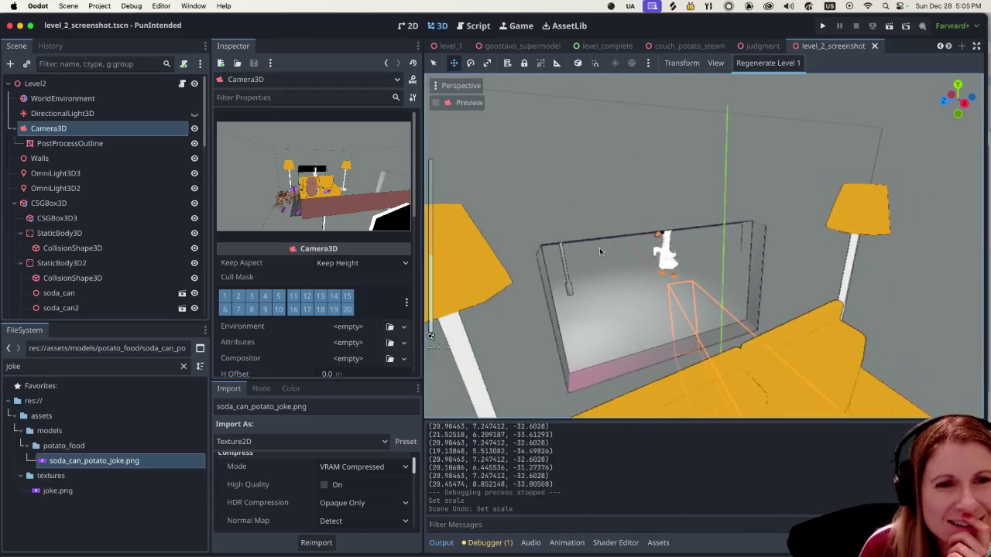
scroll(599, 248, down, 5)
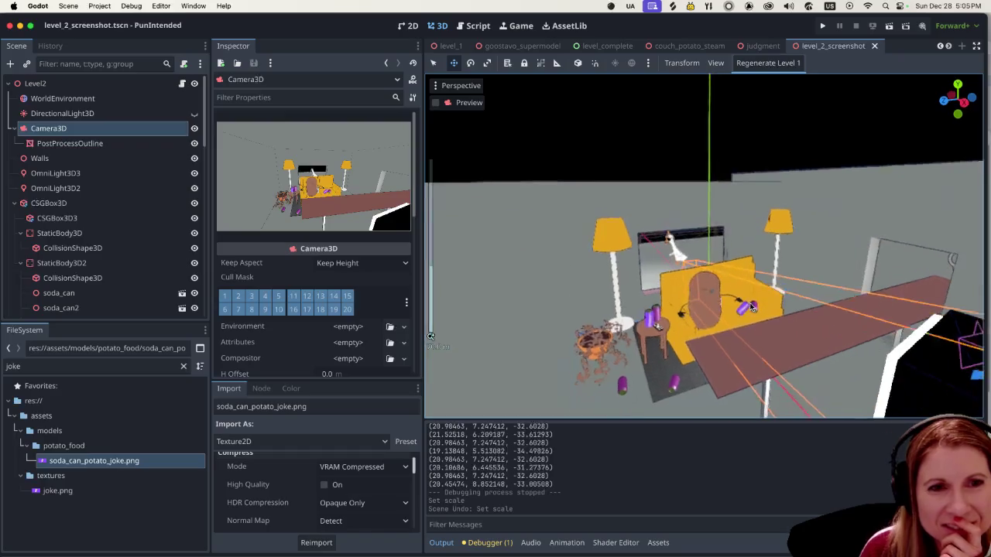
scroll(751, 307, down, 3)
scroll(832, 323, down, 3)
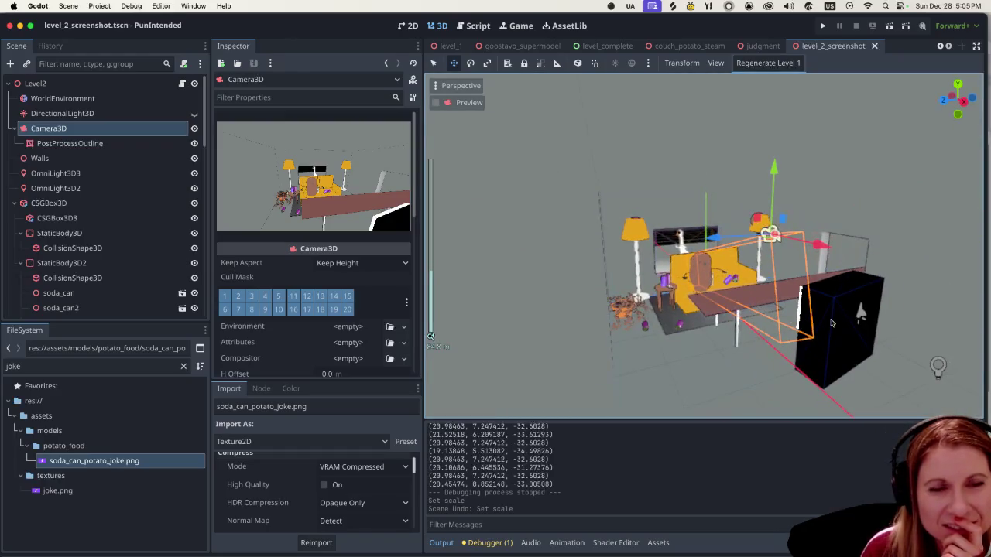
scroll(851, 319, left, 10)
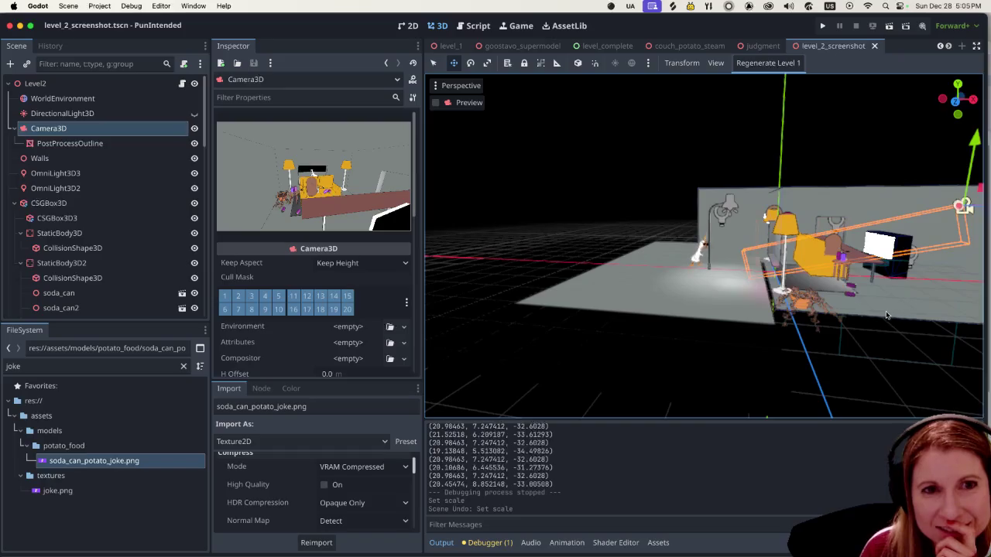
scroll(887, 315, left, 10)
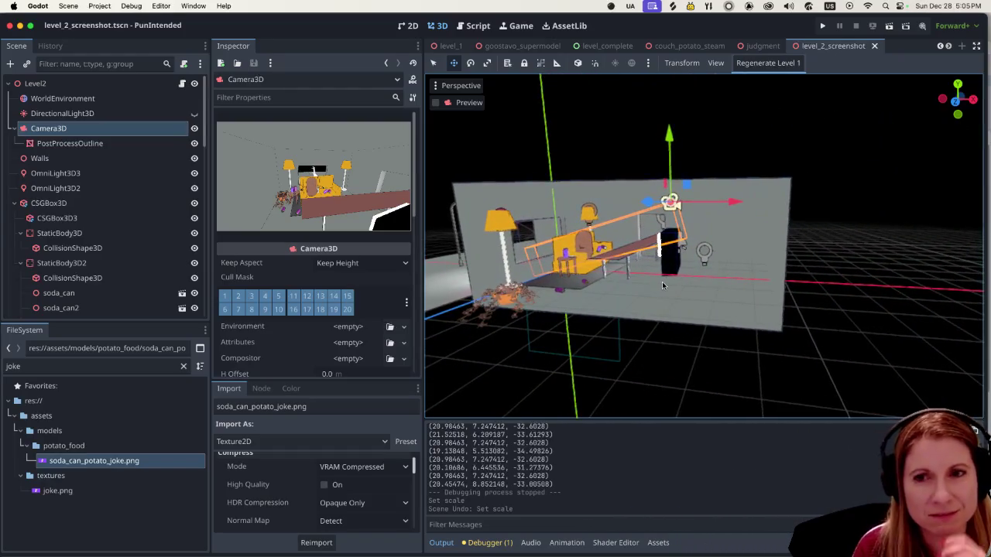
scroll(711, 302, left, 5)
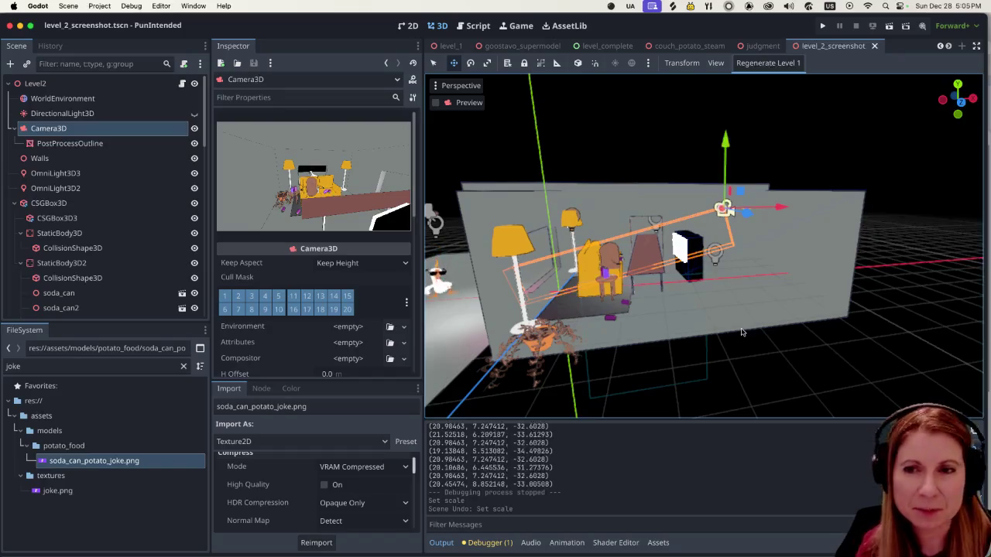
scroll(710, 308, down, 2)
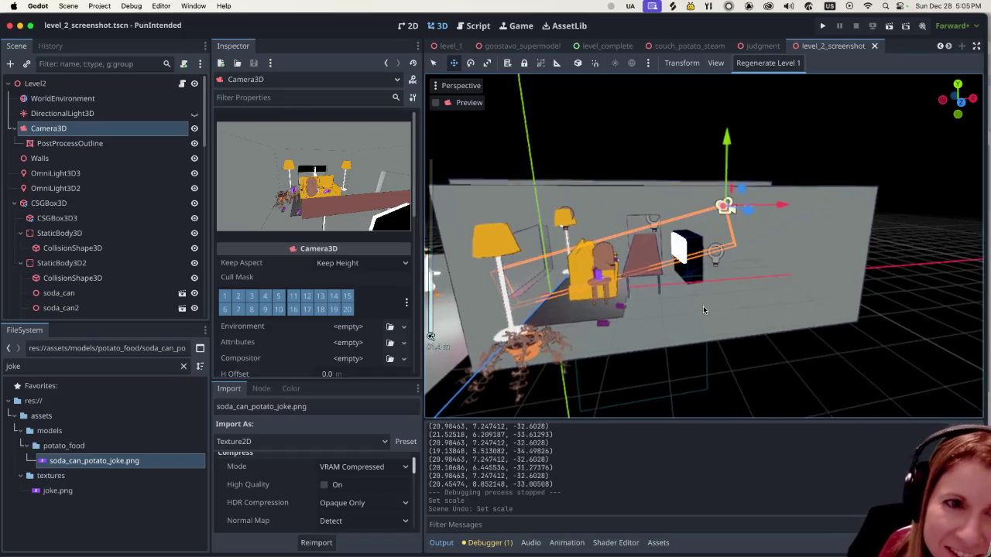
scroll(705, 310, down, 2)
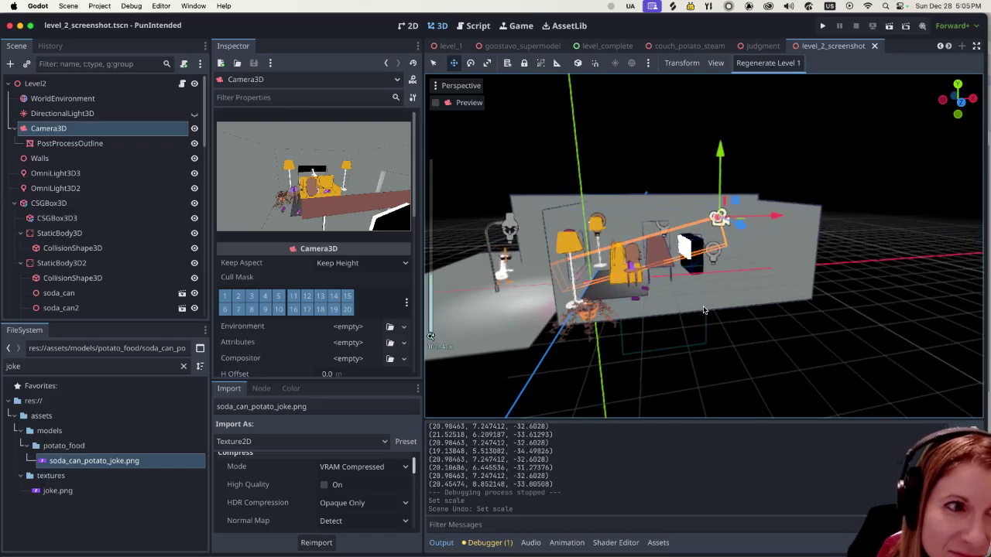
scroll(708, 312, up, 3)
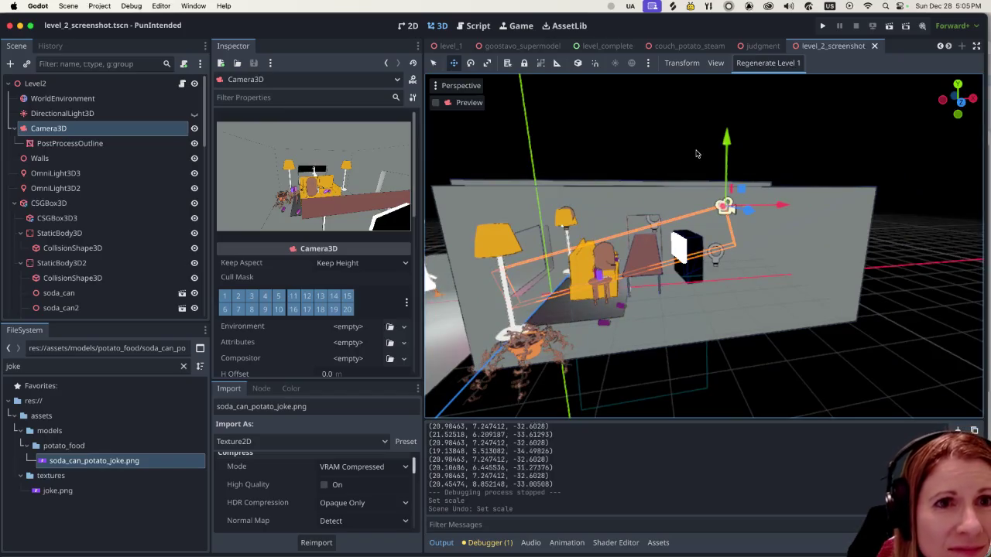
Align Camera3D with the current editor view from the Perspective menu.
click(686, 62)
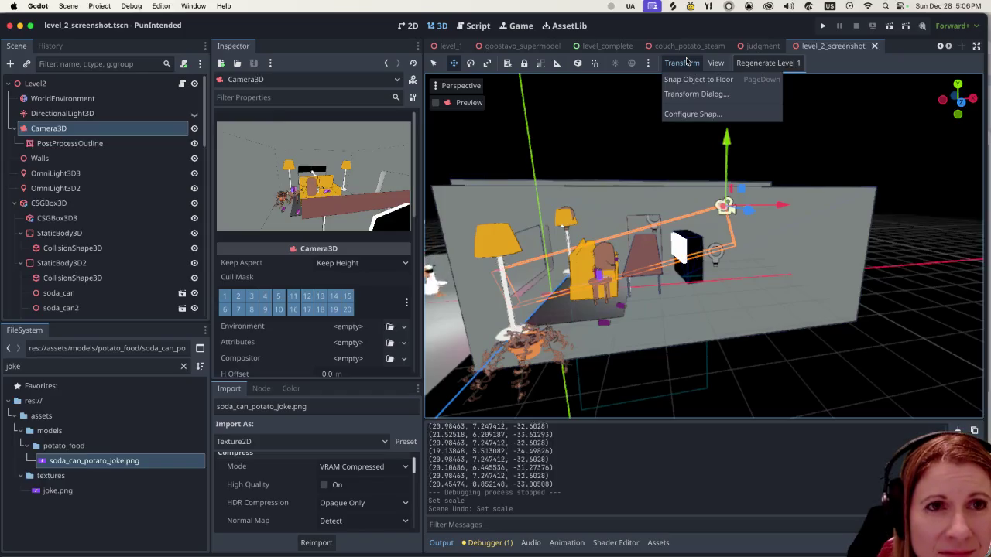
click(685, 62)
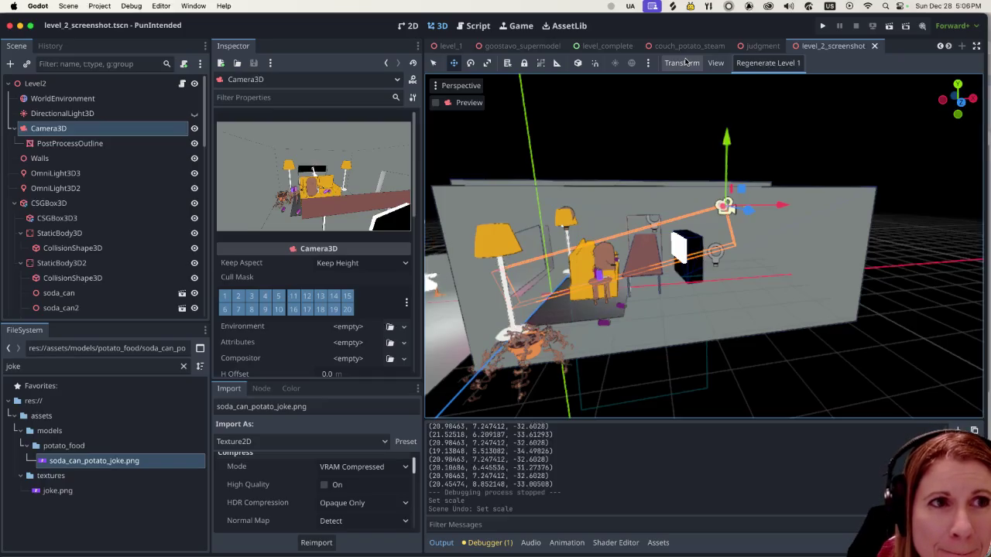
click(433, 86)
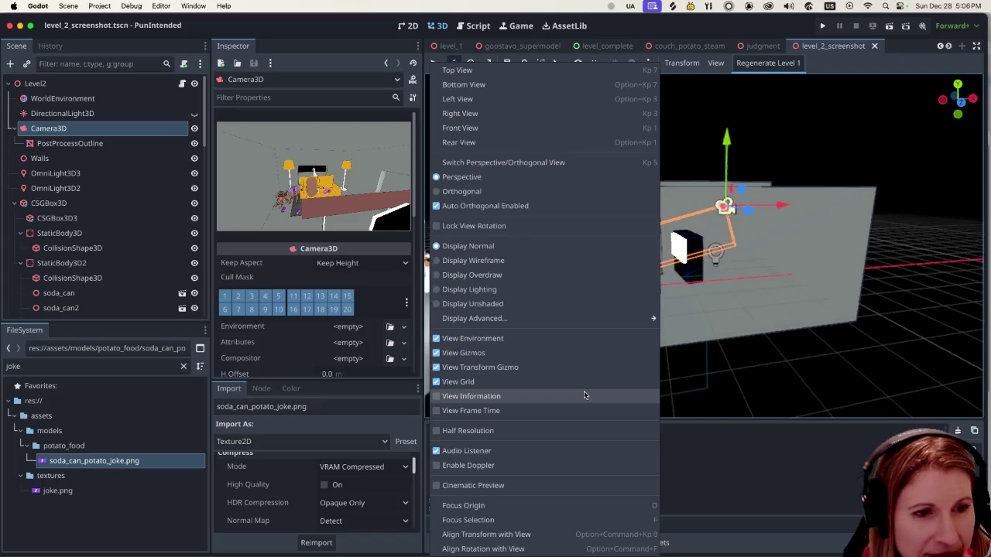
click(547, 535)
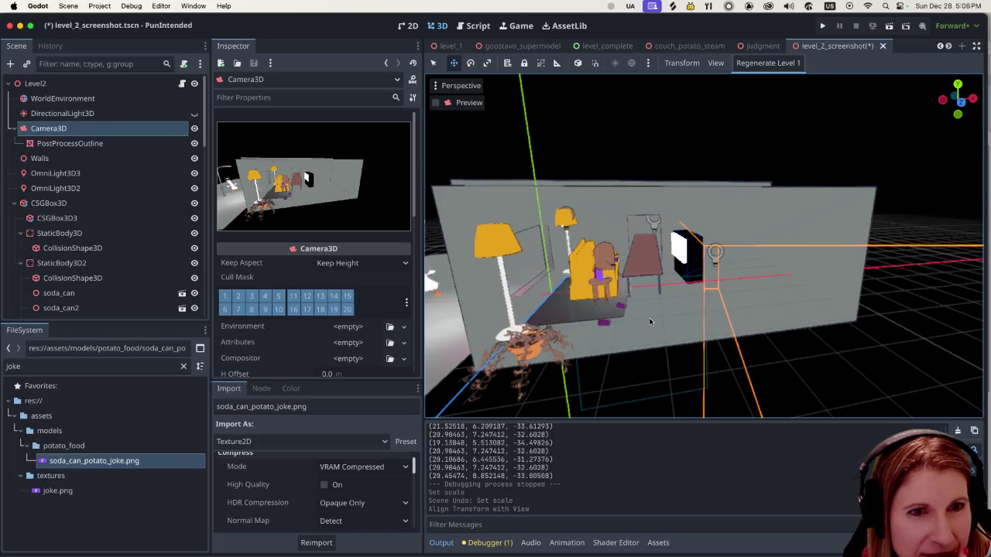
Orbit and zoom the editor view to see the whole room from the side.
scroll(651, 323, down, 5)
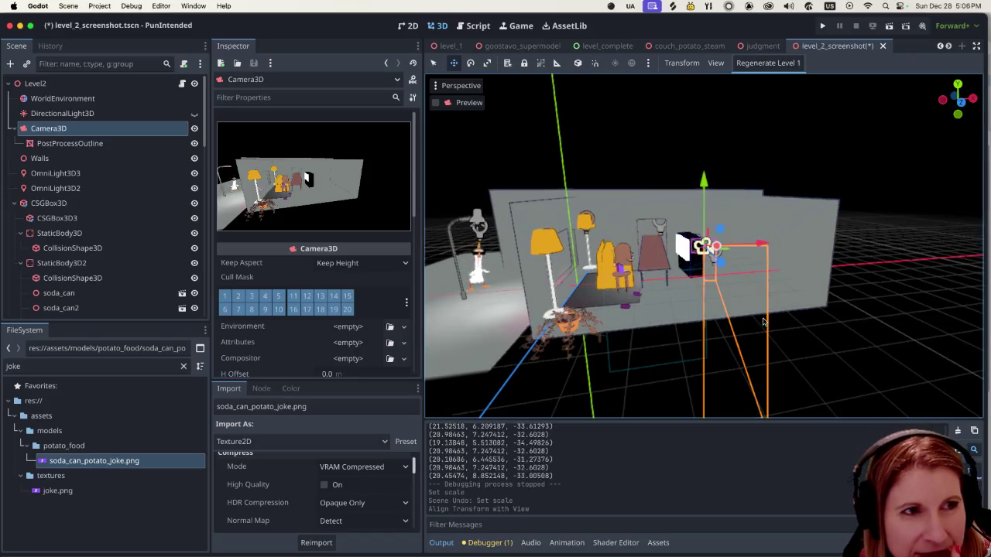
drag(762, 321, 600, 330)
scroll(592, 310, up, 3)
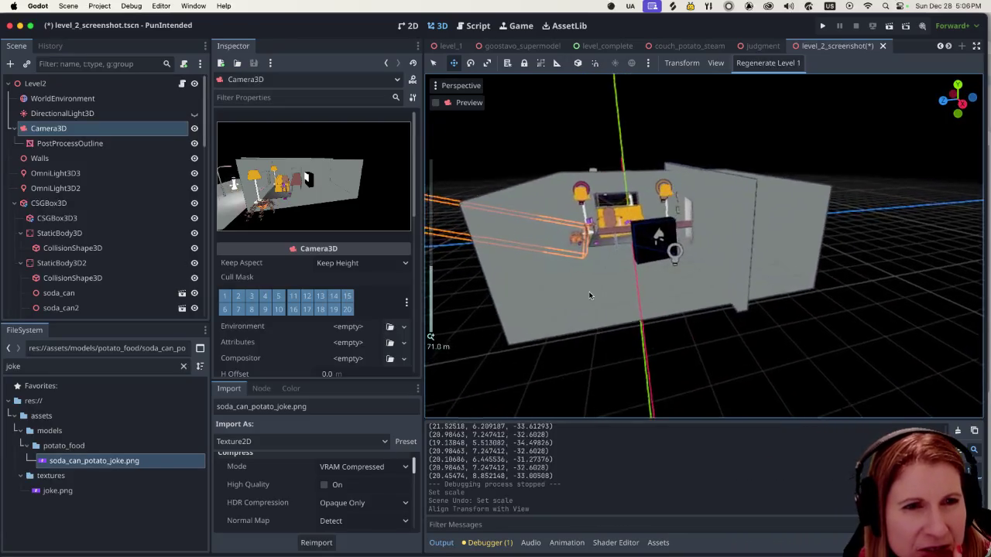
click(445, 83)
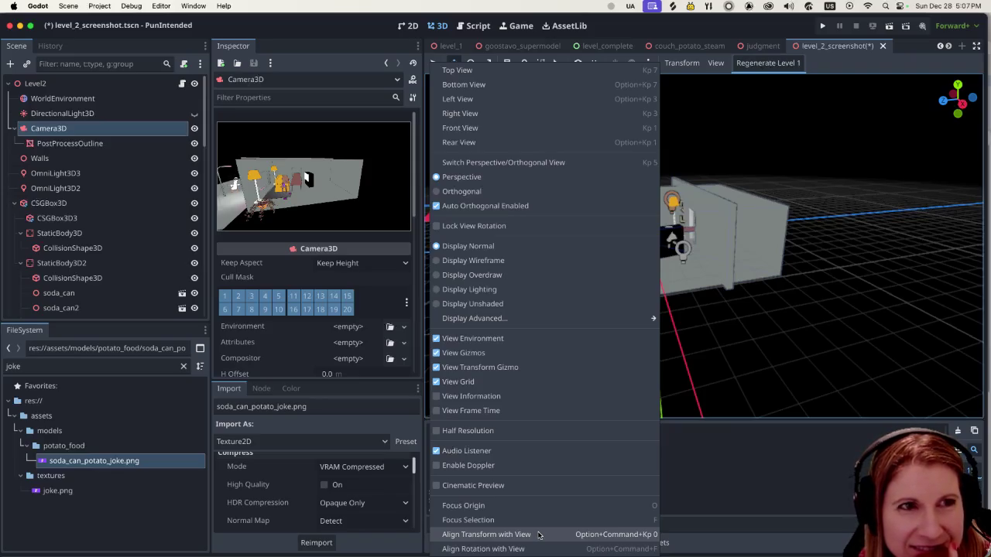
Snap Camera3D to the wide room view, then zoom the editor view onto the couch and potato.
click(539, 535)
scroll(621, 299, up, 3)
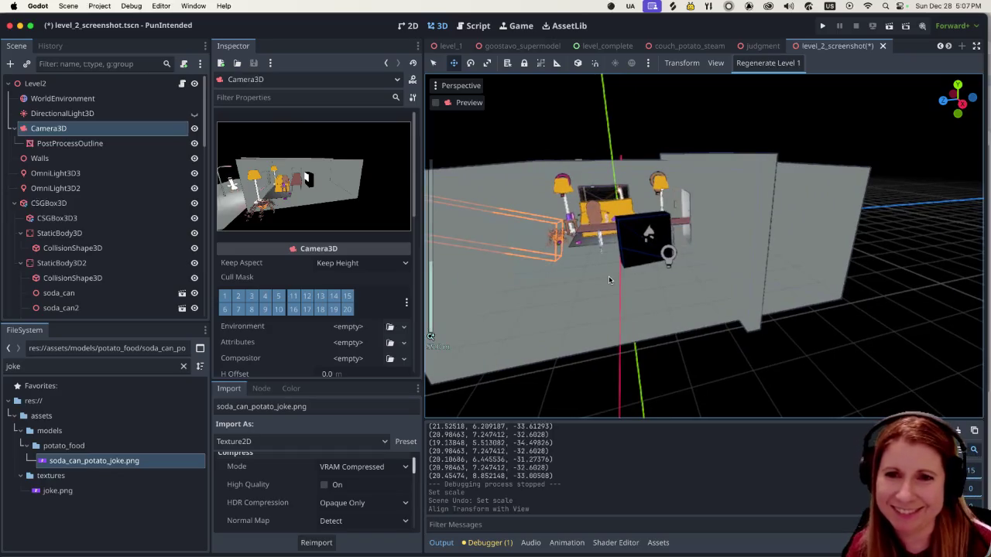
scroll(609, 281, up, 5)
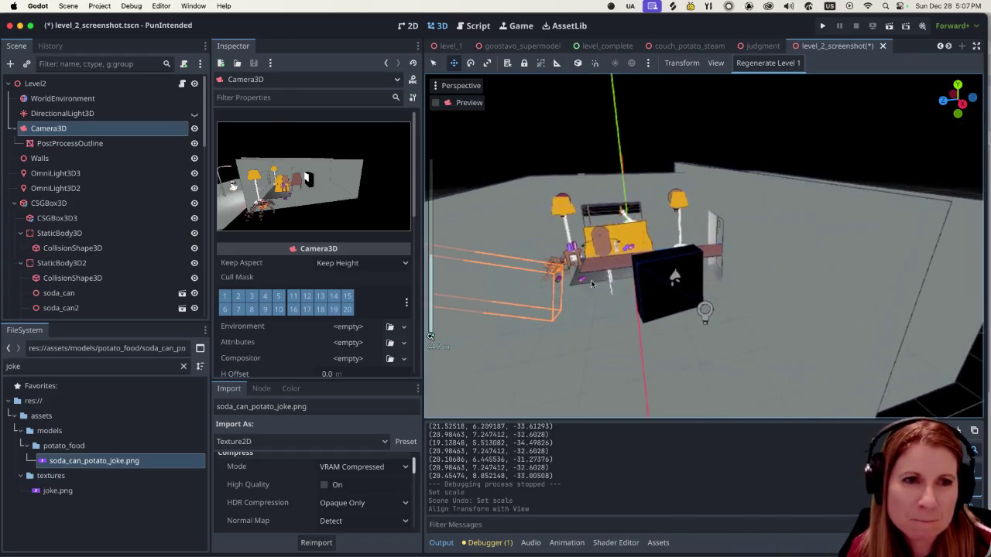
scroll(592, 284, up, 3)
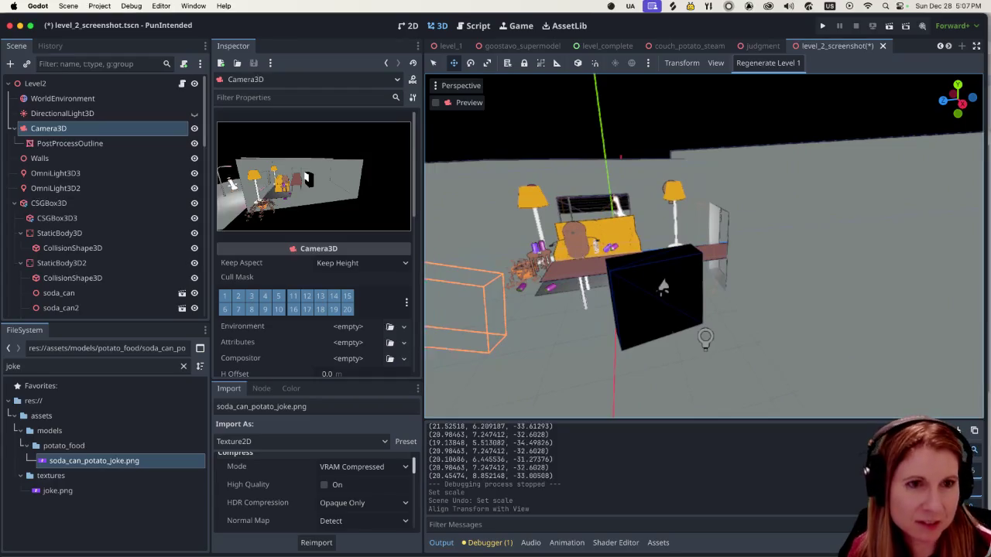
scroll(580, 255, left, 5)
scroll(588, 255, down, 5)
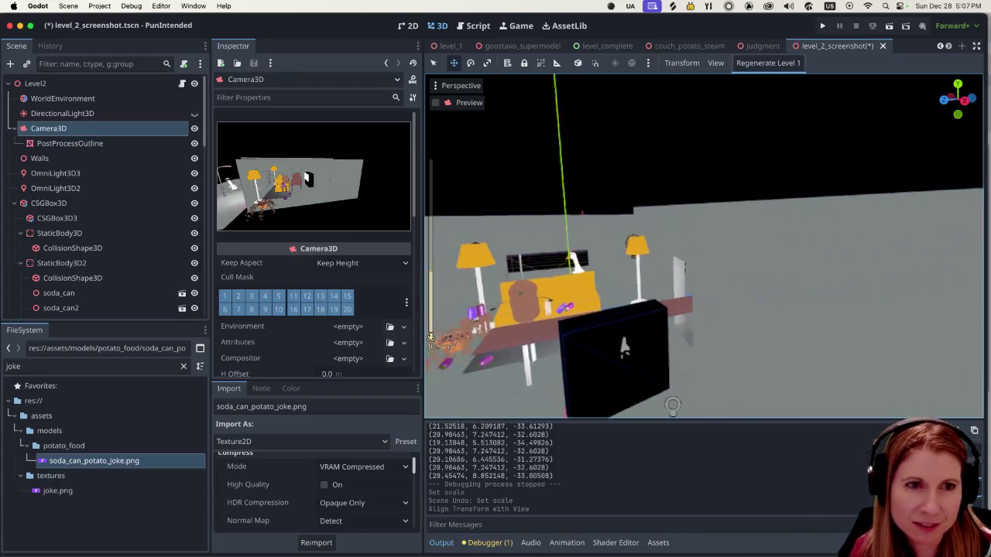
scroll(687, 349, up, 5)
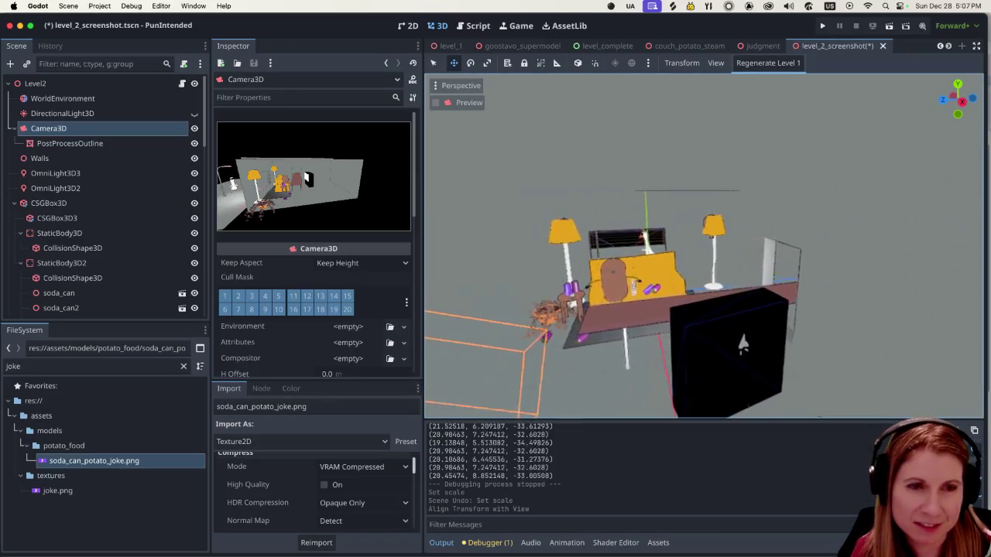
scroll(705, 248, up, 5)
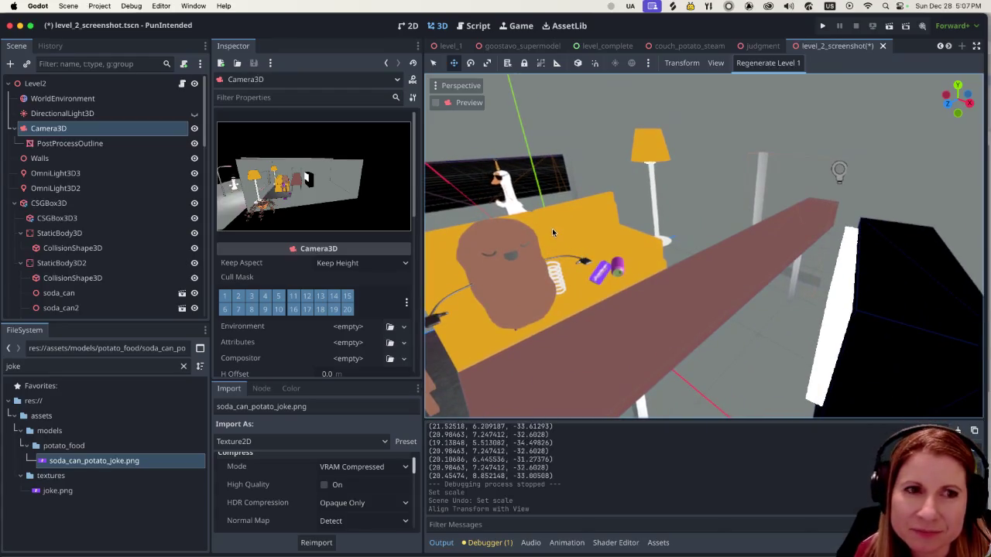
click(472, 86)
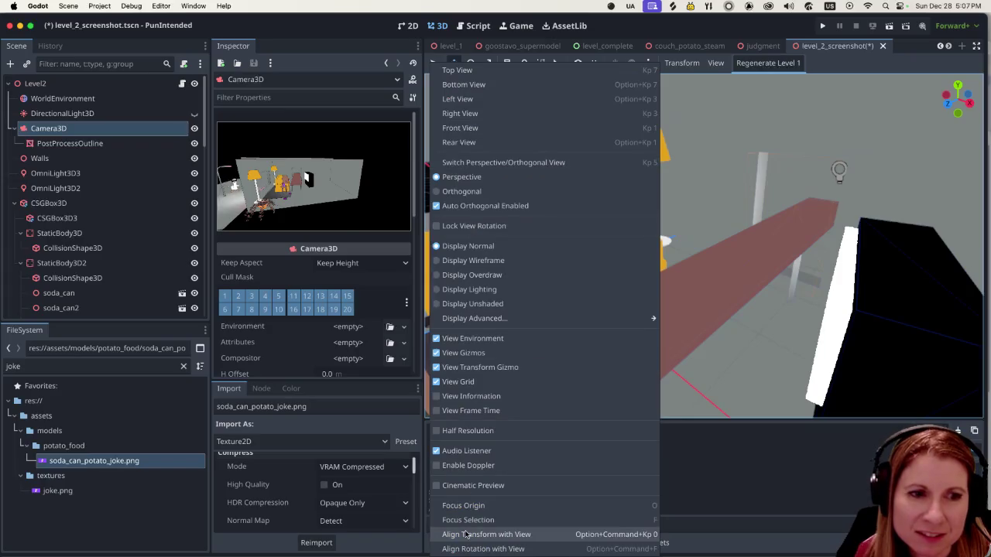
Align Camera3D to the close couch view, then save and run the scene to test it.
click(487, 532)
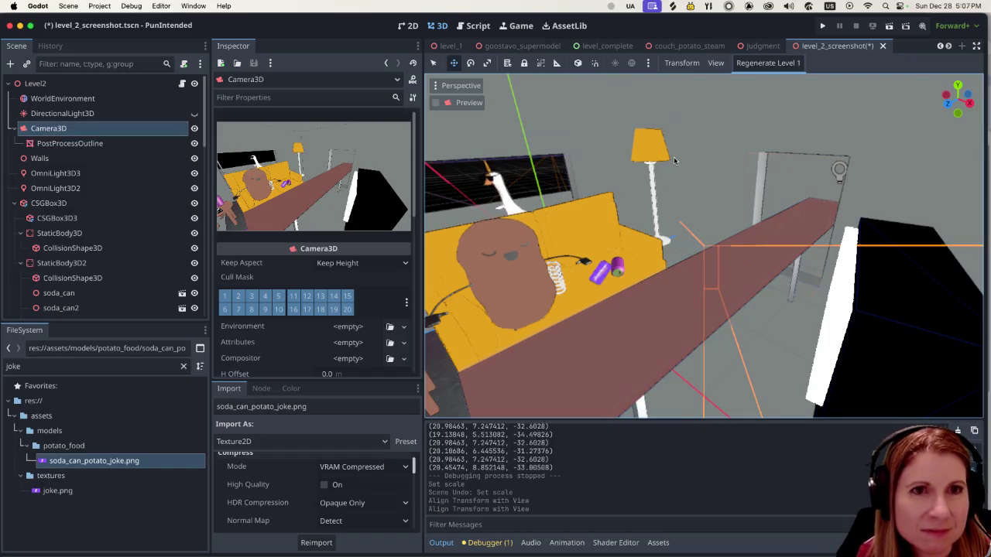
click(713, 65)
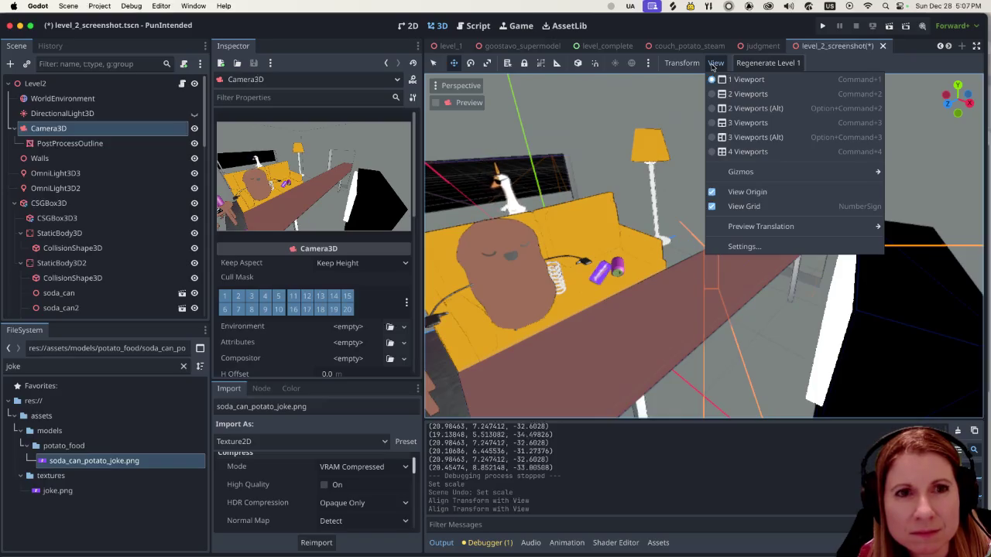
click(713, 66)
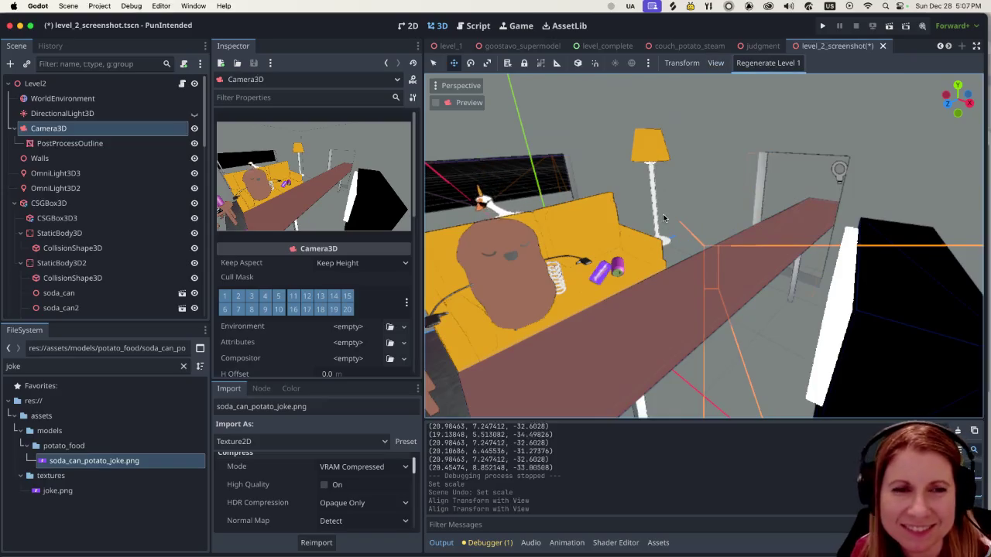
scroll(656, 290, down, 5)
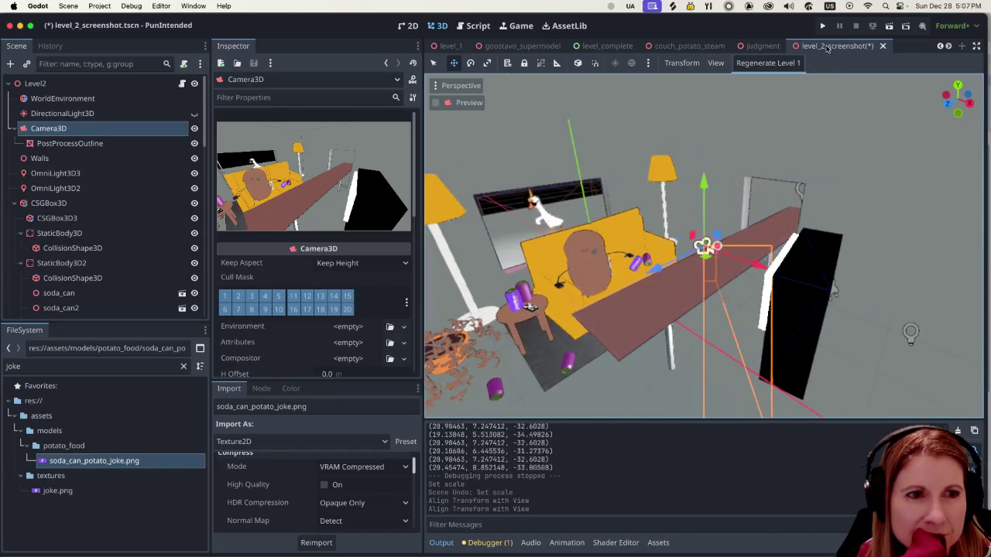
click(891, 27)
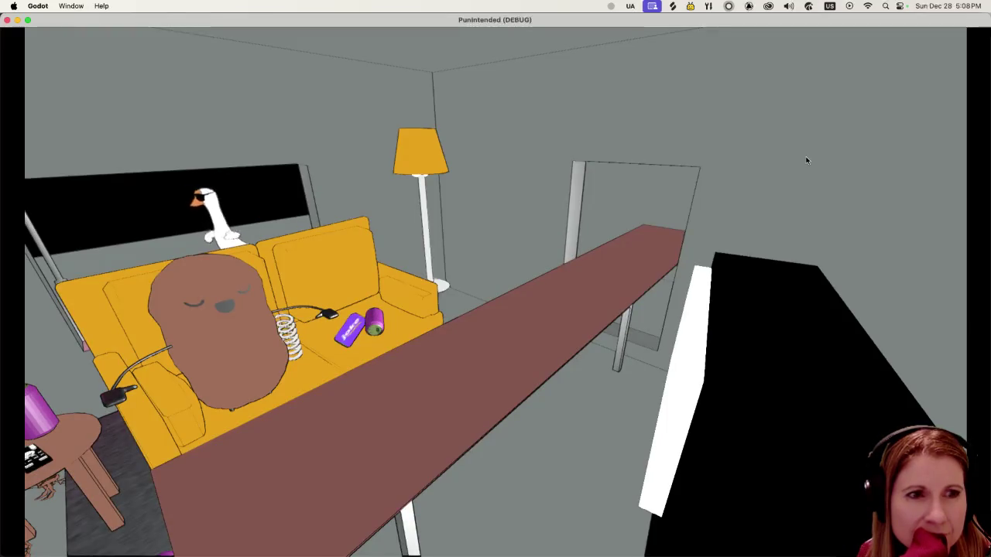
Close the test run and zoom the editor view out to a higher angle over the couch.
click(7, 20)
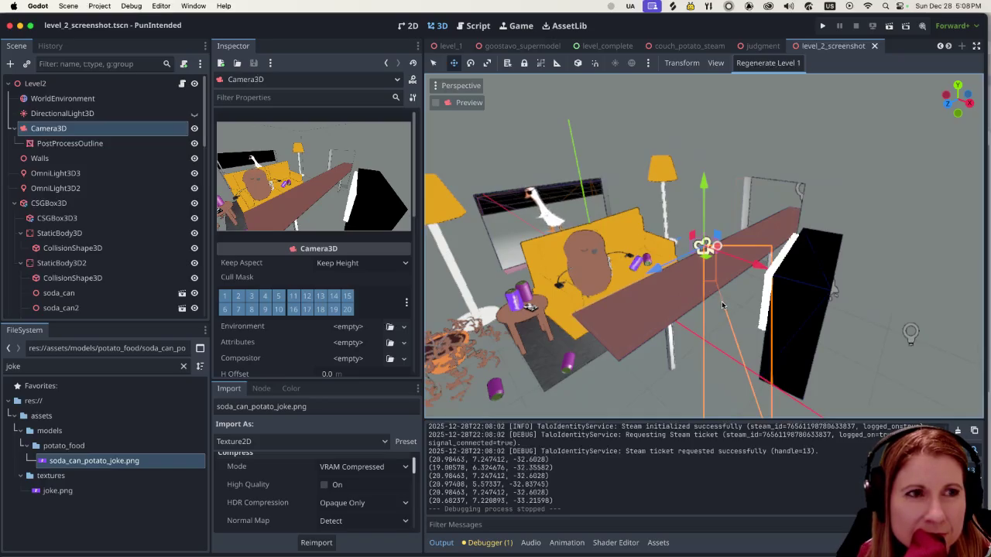
scroll(736, 321, down, 5)
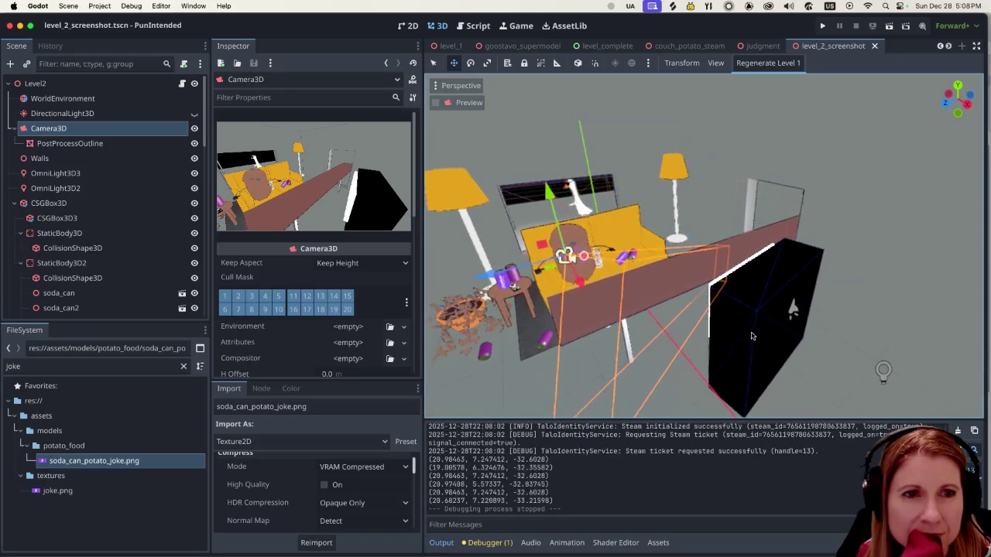
scroll(751, 336, down, 5)
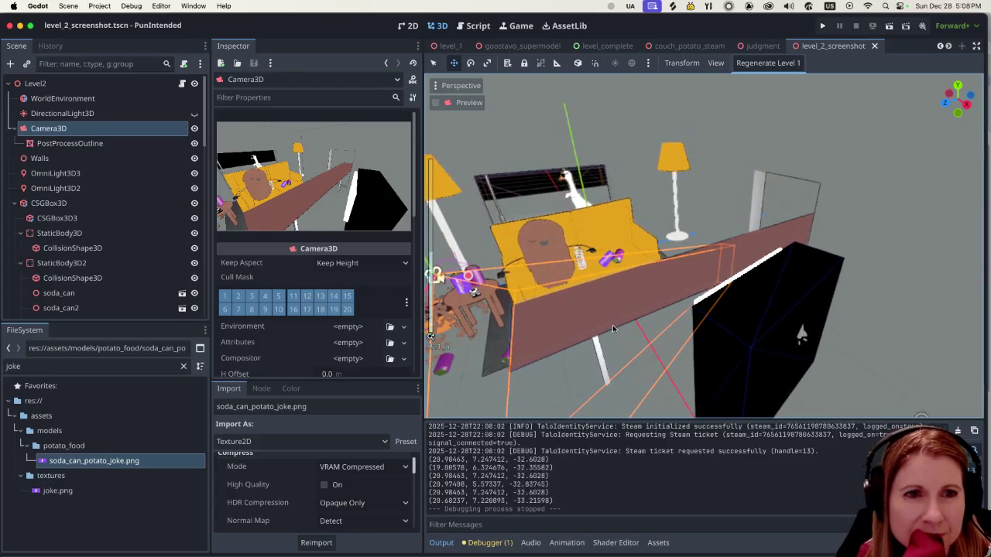
scroll(613, 329, down, 5)
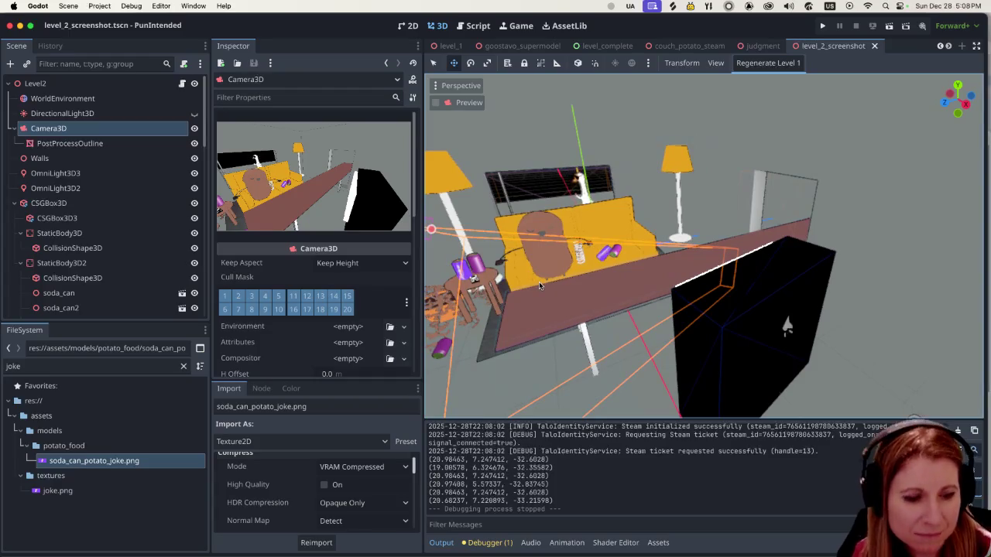
scroll(564, 262, down, 5)
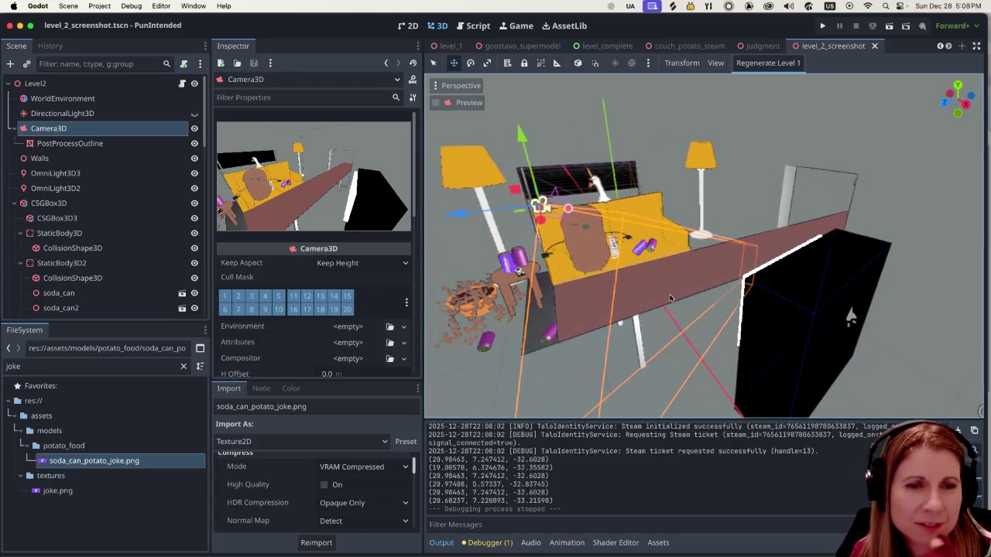
scroll(600, 348, down, 5)
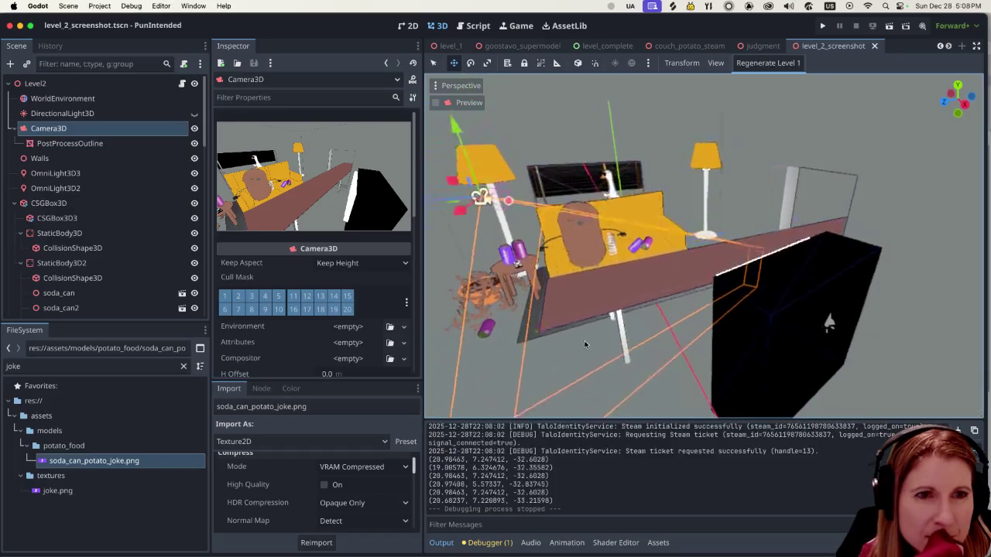
scroll(584, 347, down, 5)
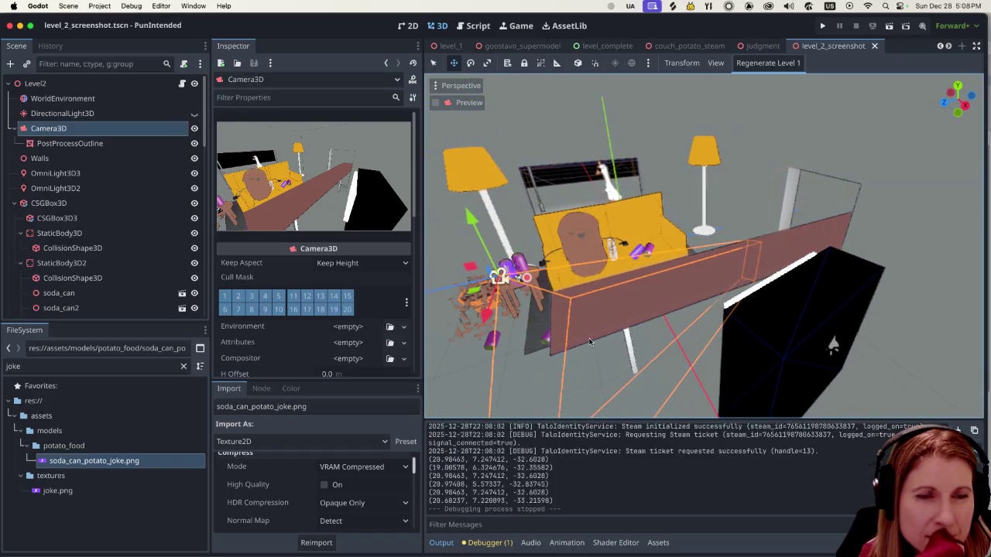
scroll(588, 342, down, 3)
scroll(589, 341, down, 5)
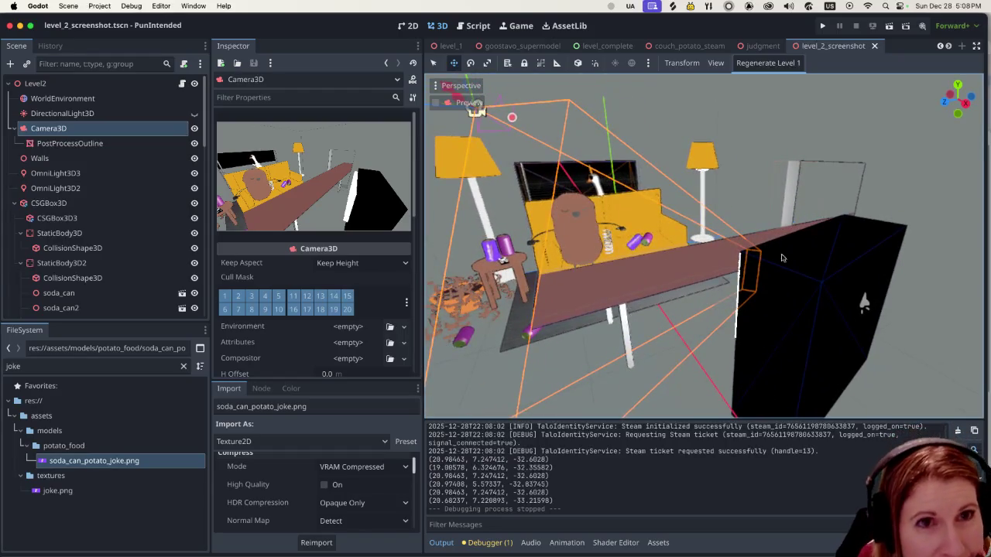
Align Camera3D to the higher couch view, then test-run the scene and close the game.
click(468, 87)
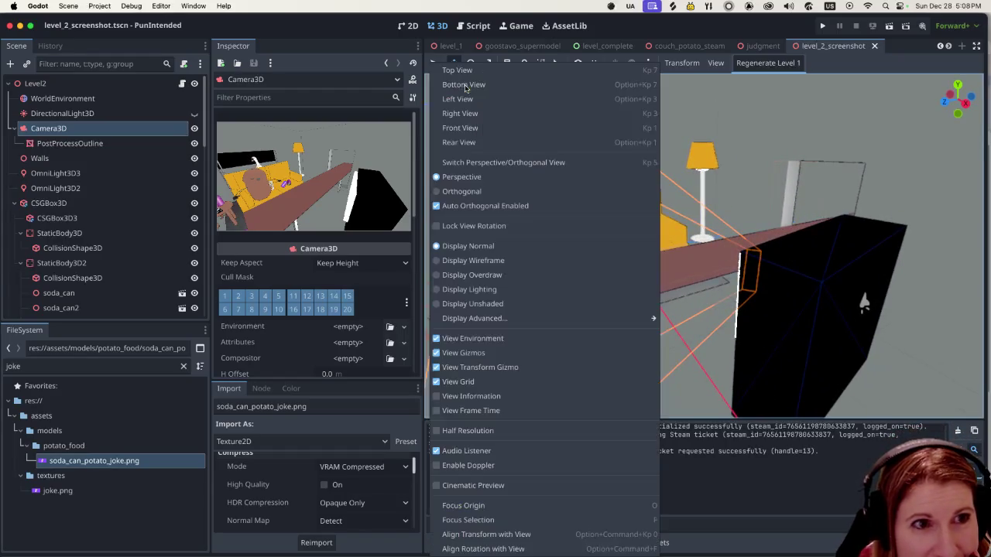
click(527, 540)
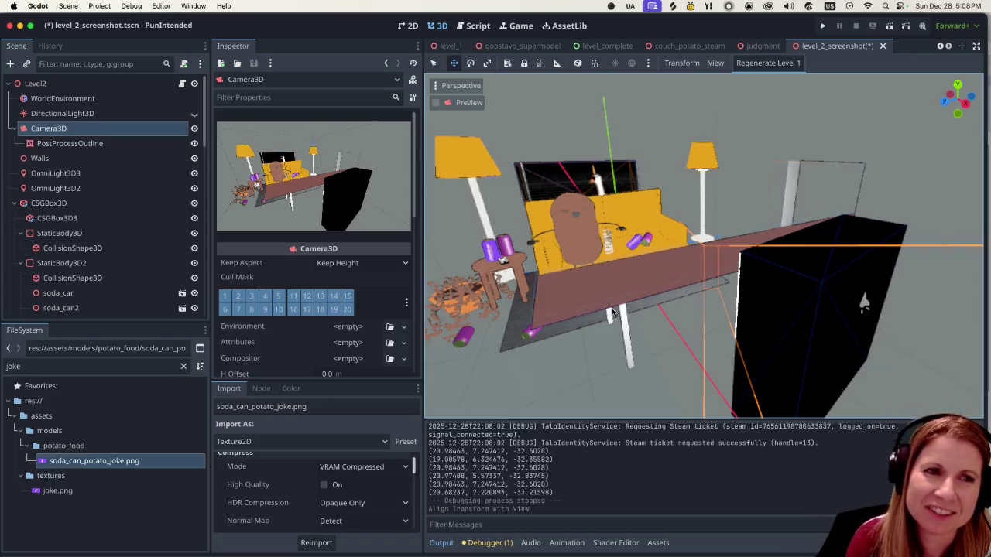
click(889, 26)
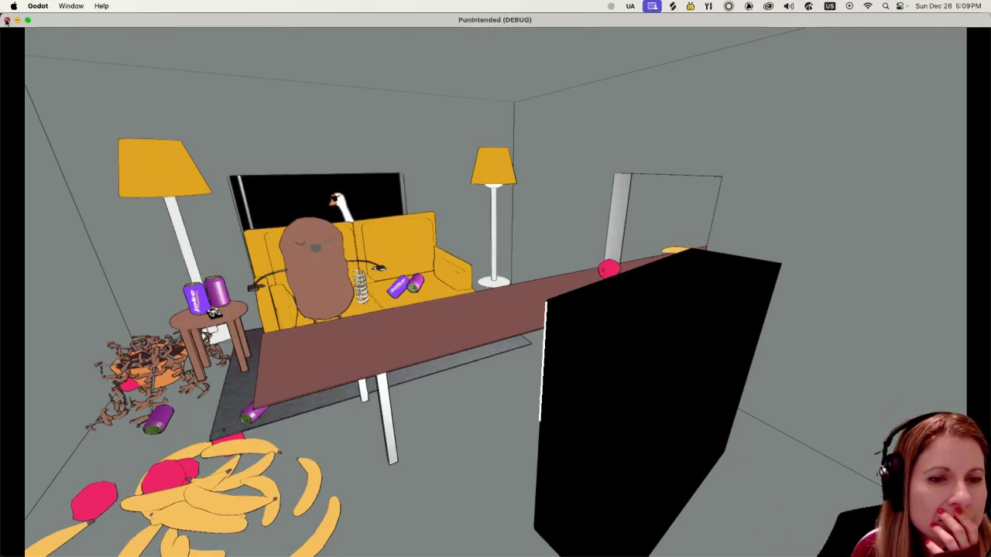
click(7, 20)
scroll(843, 269, up, 1)
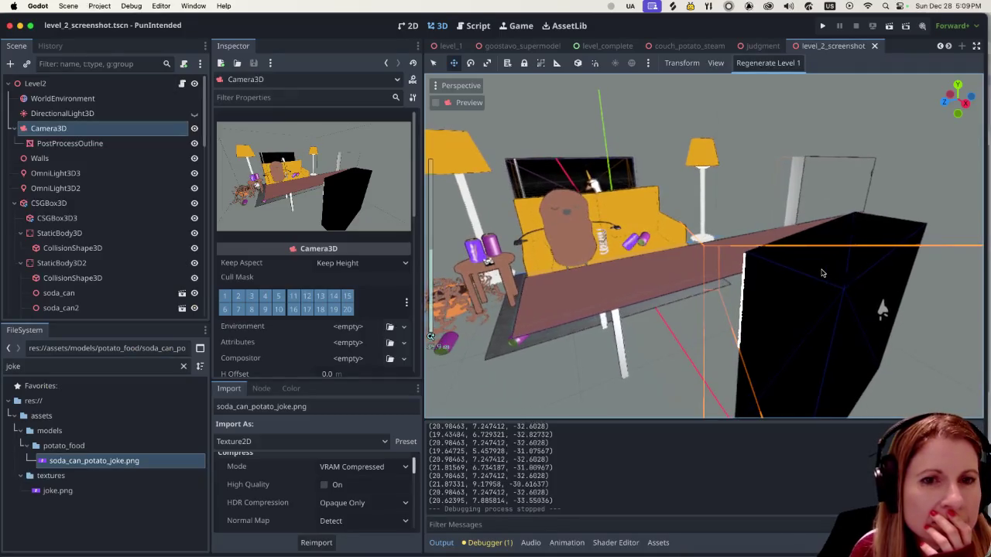
Select TV and Display and nudge both boxes along X, Y and Z beside the counter.
scroll(112, 245, down, 10)
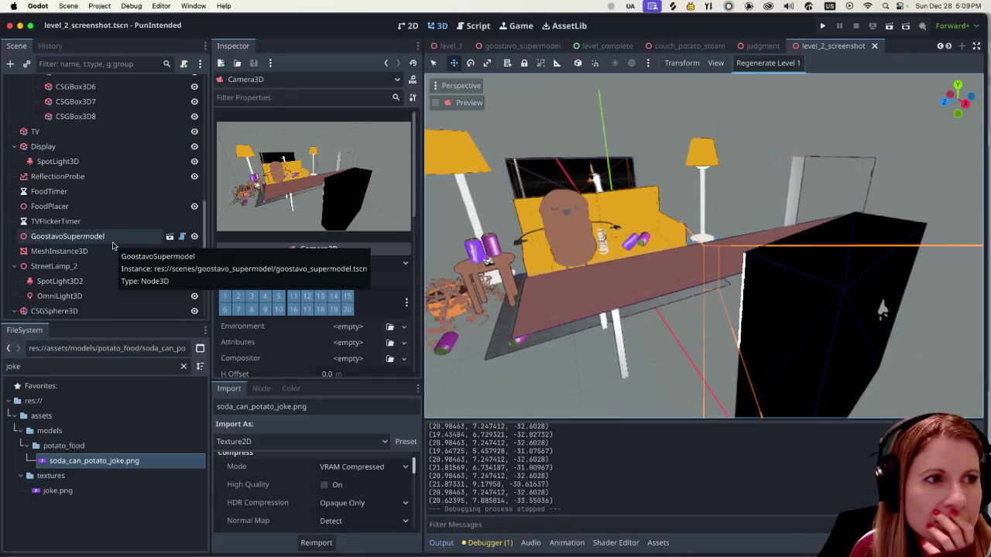
click(35, 132)
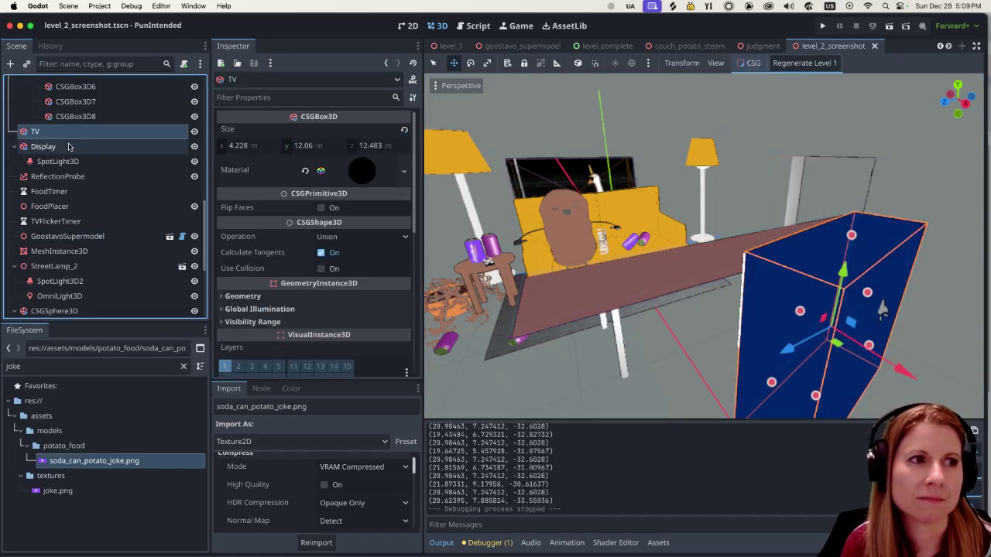
shift+click(43, 146)
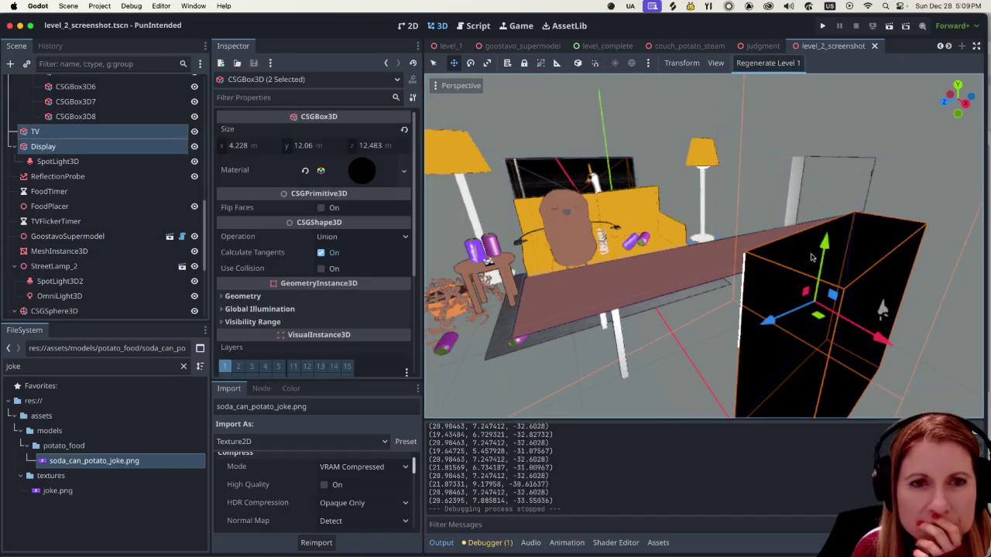
drag(825, 244, 808, 293)
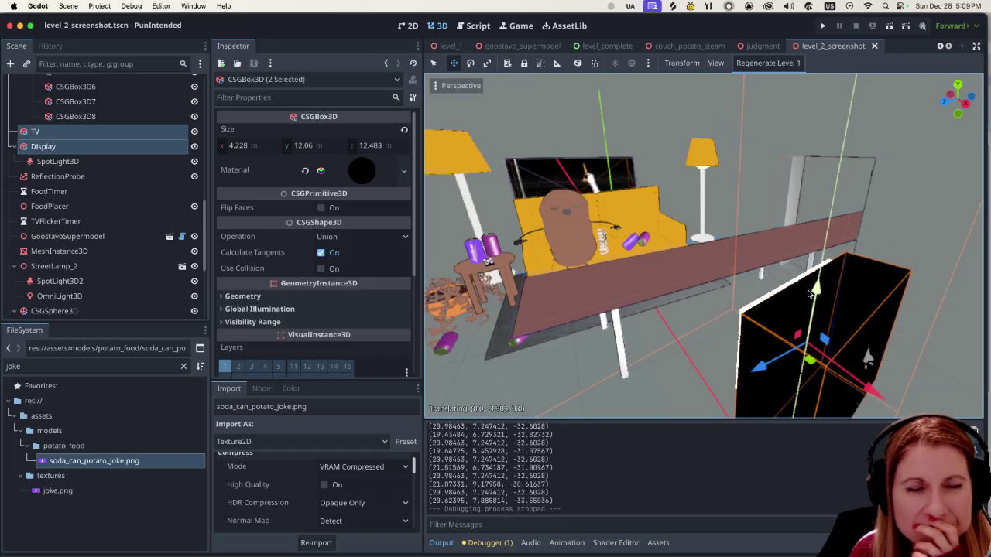
drag(809, 293, 808, 293)
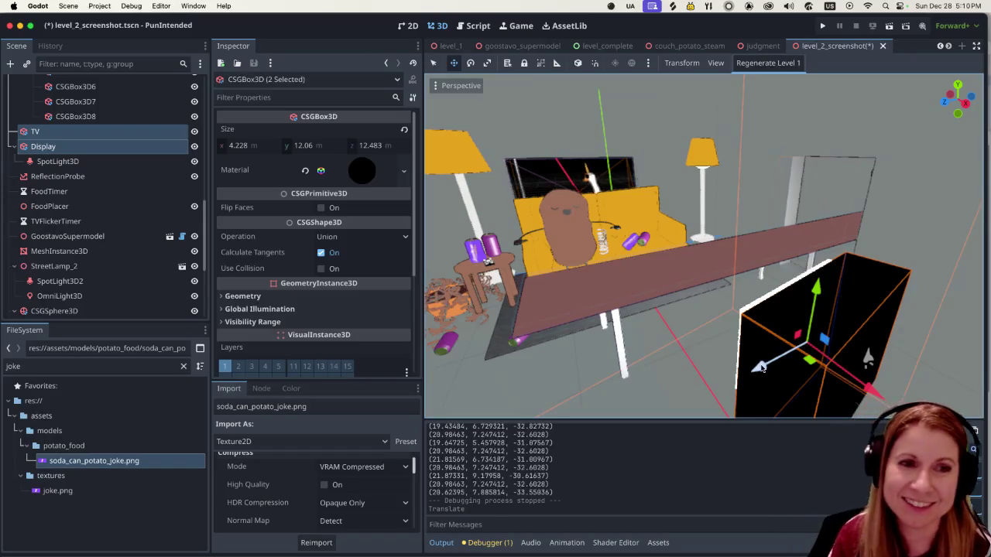
drag(755, 368, 750, 375)
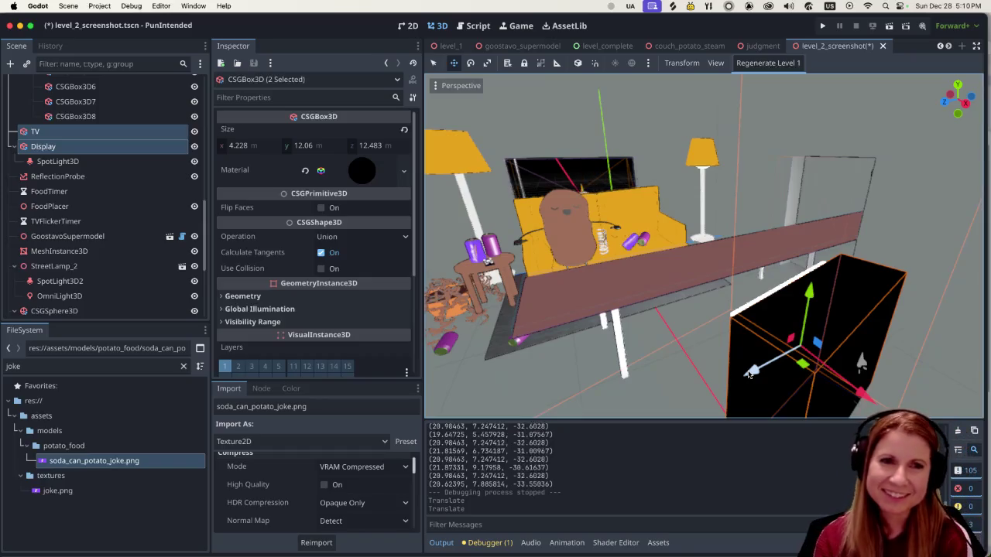
drag(856, 391, 856, 403)
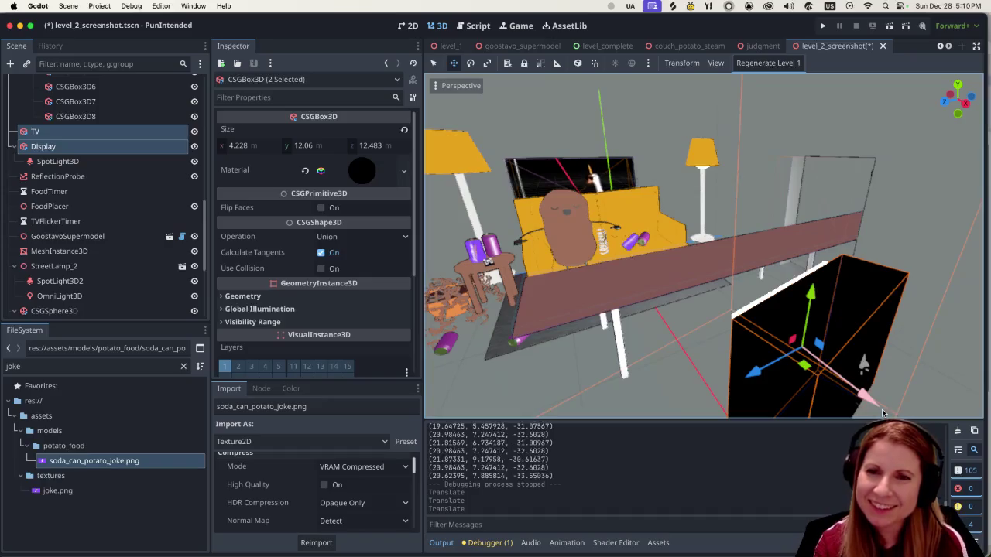
drag(871, 402, 794, 288)
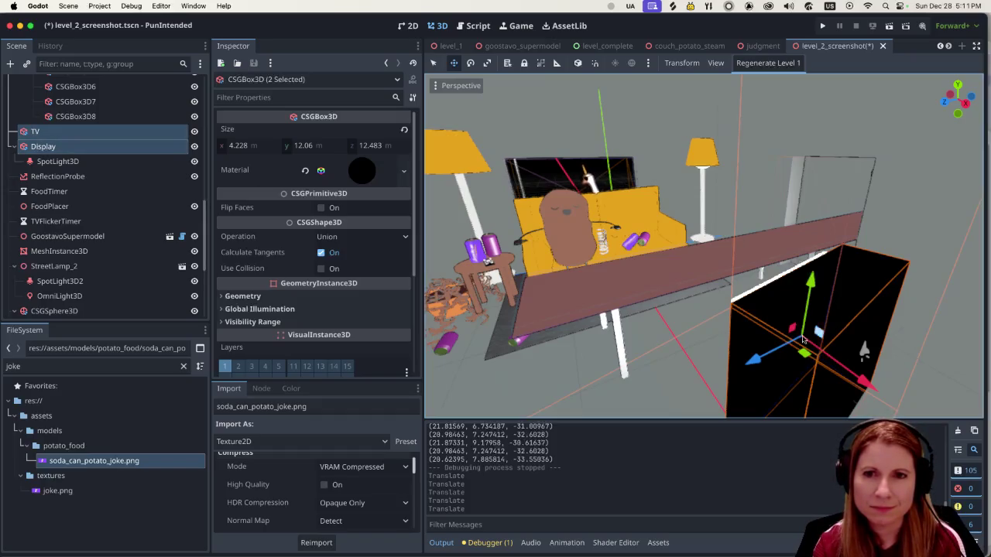
scroll(766, 325, down, 5)
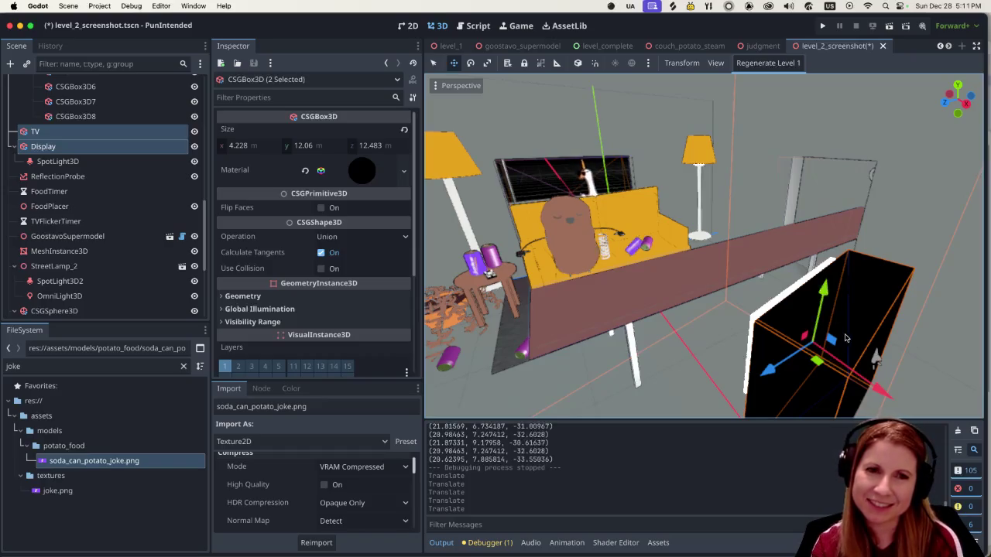
drag(880, 389, 872, 380)
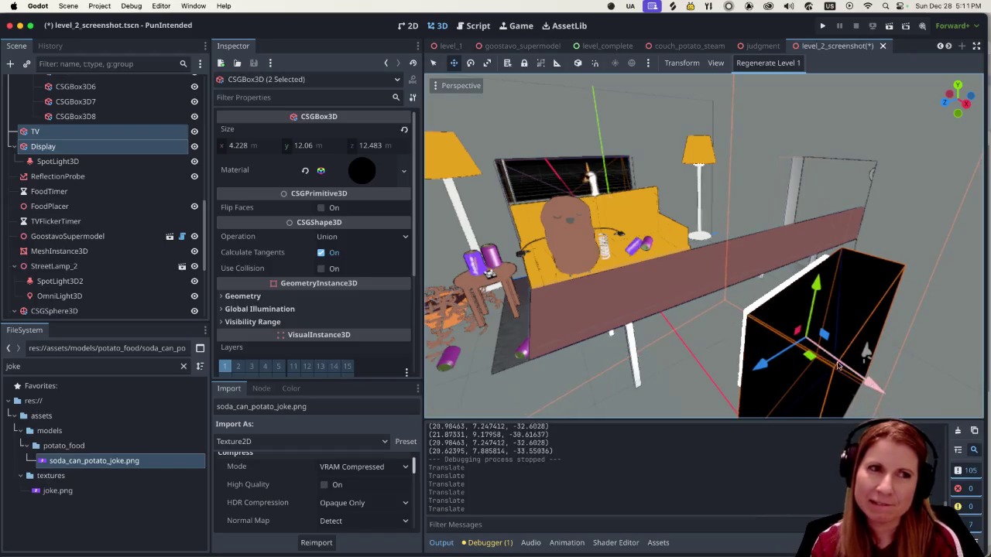
mouse_move(300, 227)
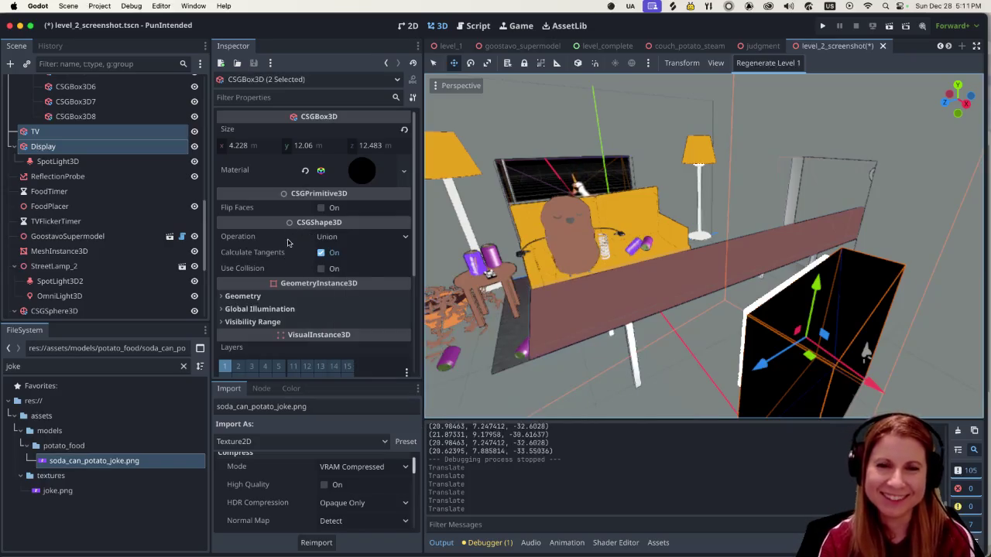
scroll(156, 215, down, 5)
Select Camera3D and frame the view on the potato on the yellow couch behind the counter.
scroll(156, 215, up, 5)
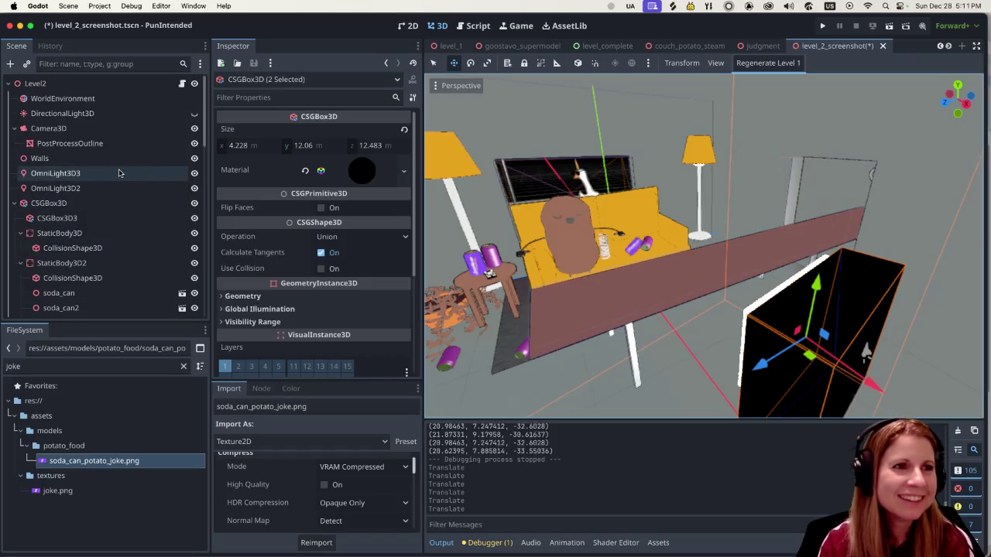
click(93, 127)
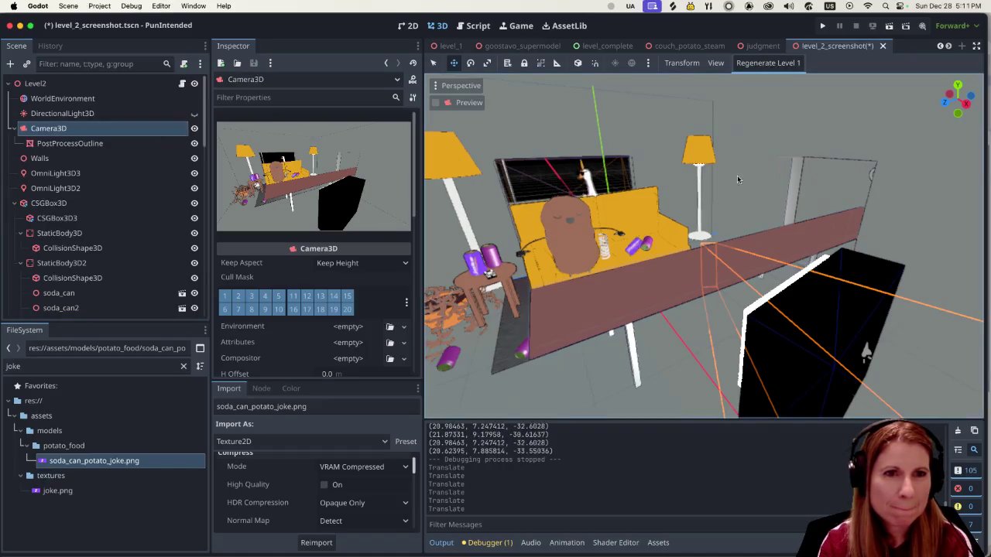
scroll(685, 229, up, 1)
scroll(685, 230, up, 2)
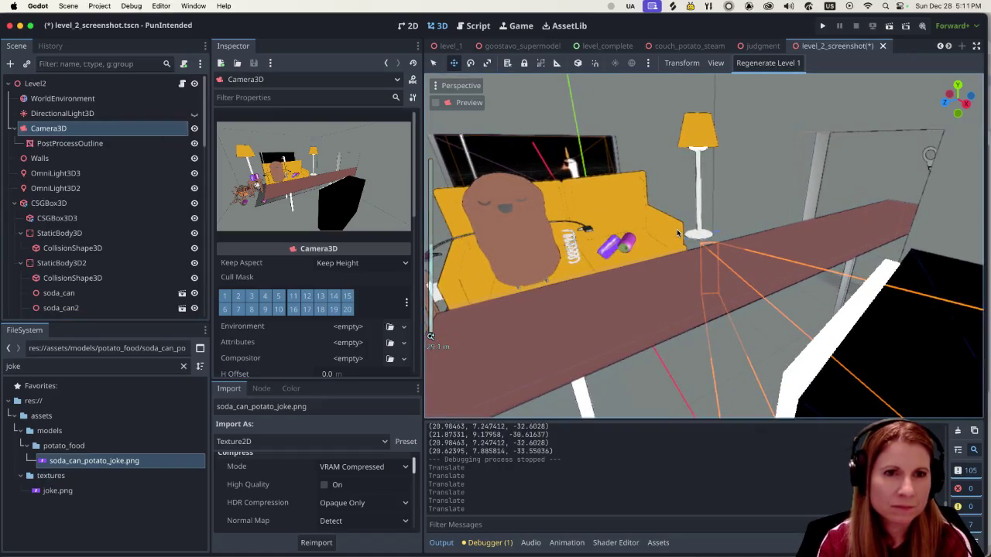
drag(676, 227, 629, 205)
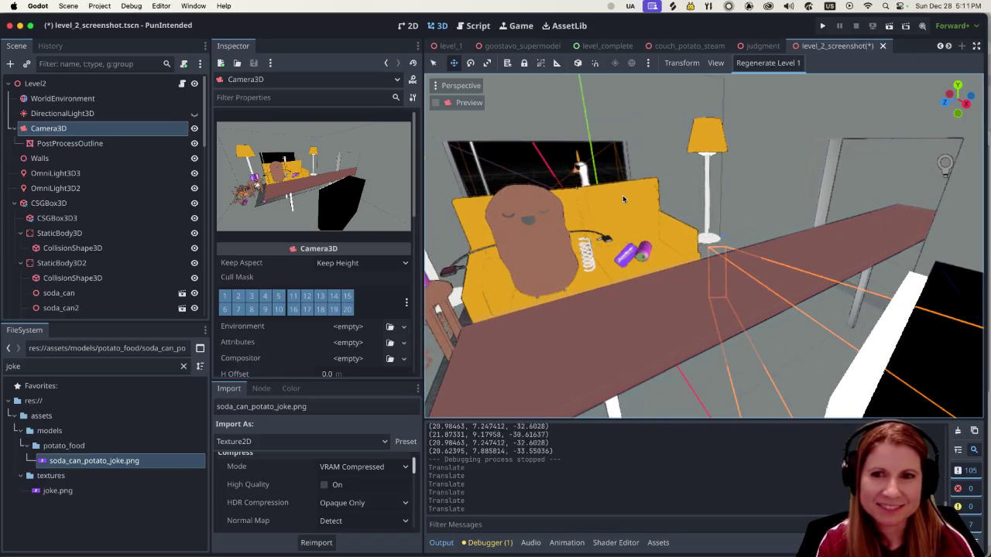
scroll(619, 191, down, 5)
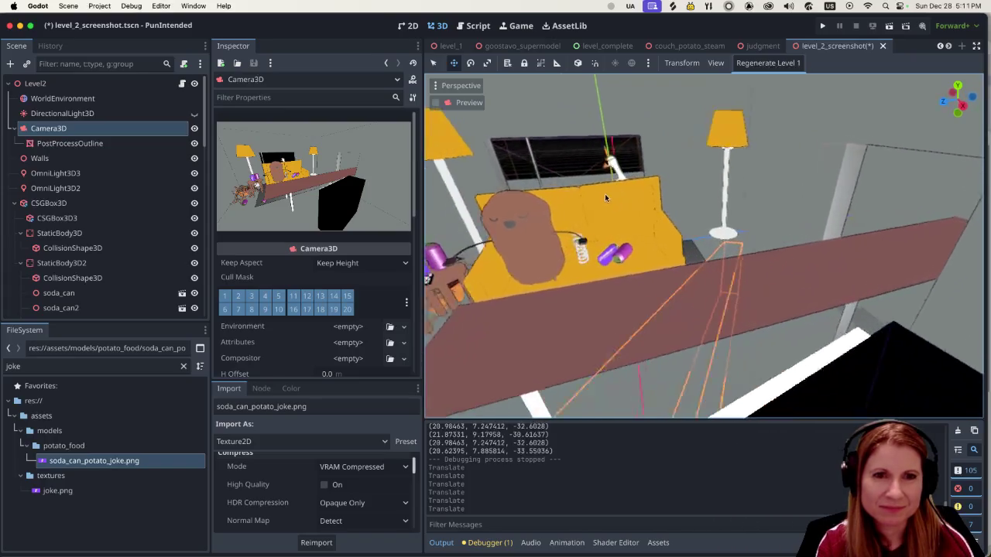
scroll(602, 187, down, 5)
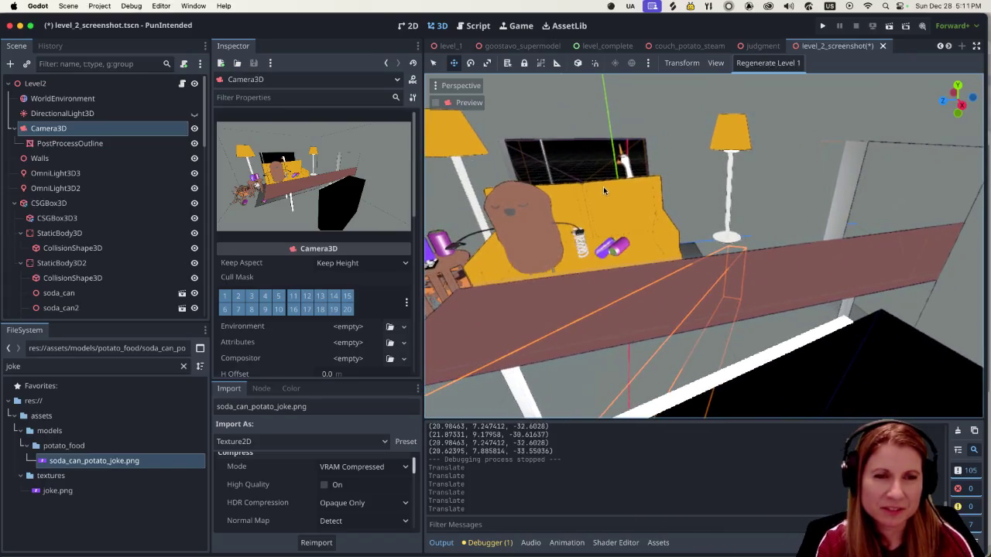
scroll(606, 183, down, 5)
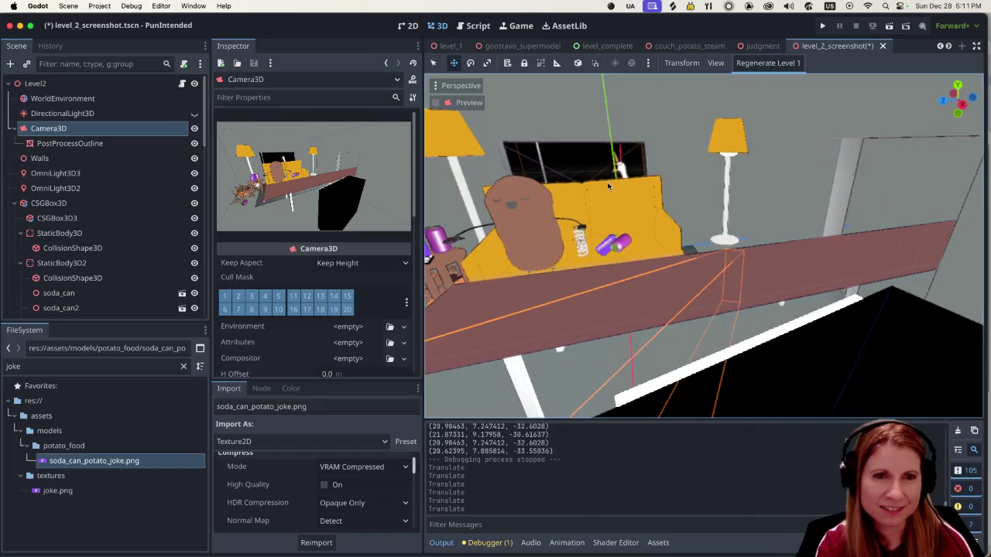
scroll(596, 182, down, 5)
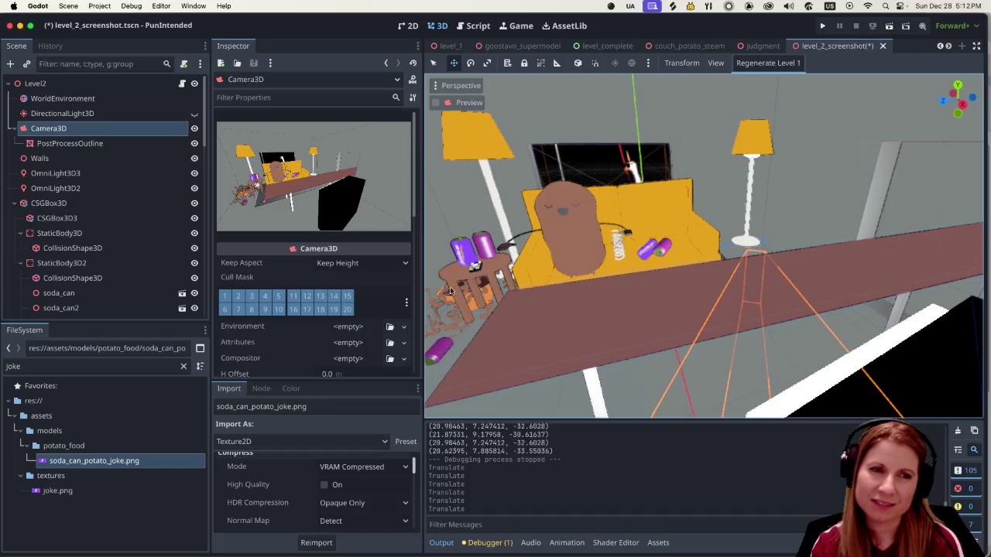
scroll(558, 246, down, 2)
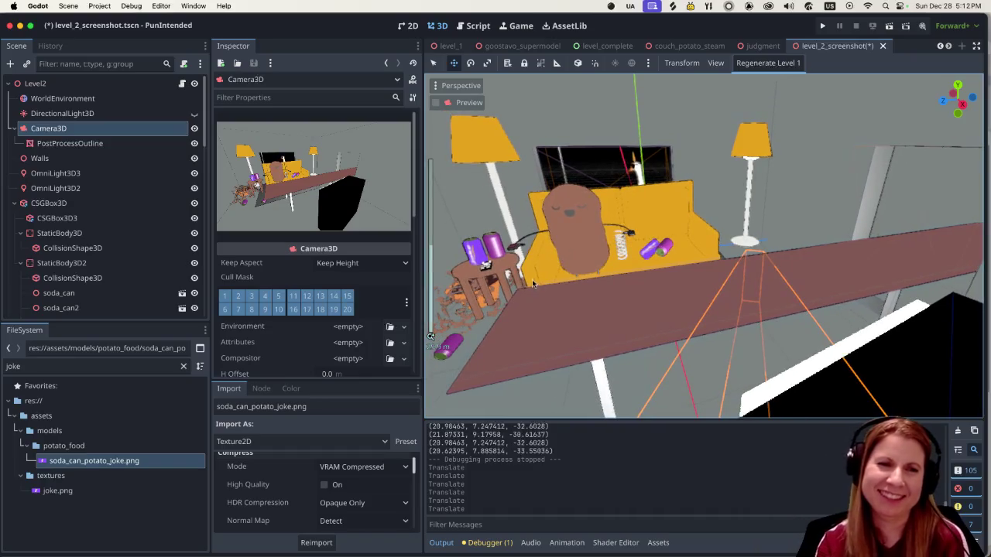
click(465, 87)
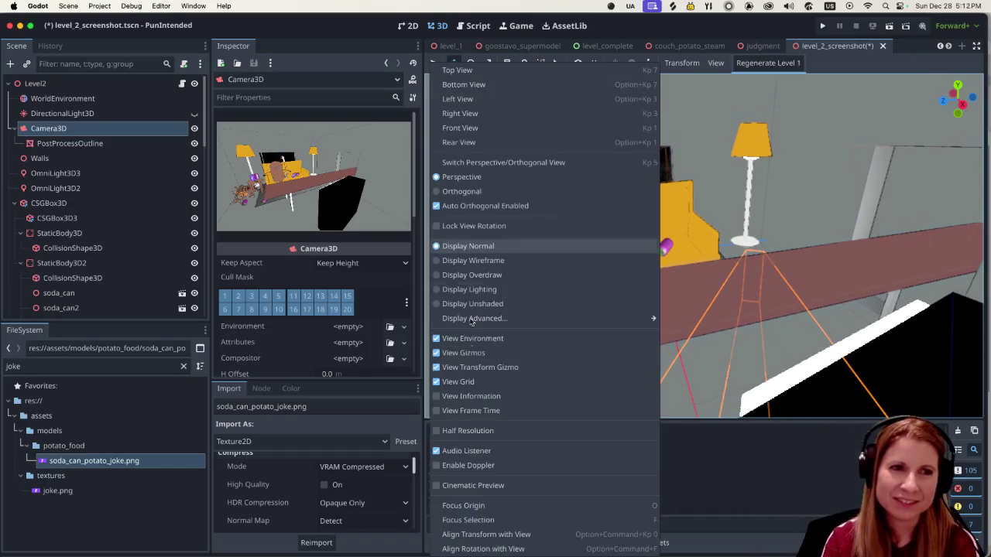
Snap Camera3D to the framed view, then save and run the scene to check the shot.
click(474, 534)
click(889, 27)
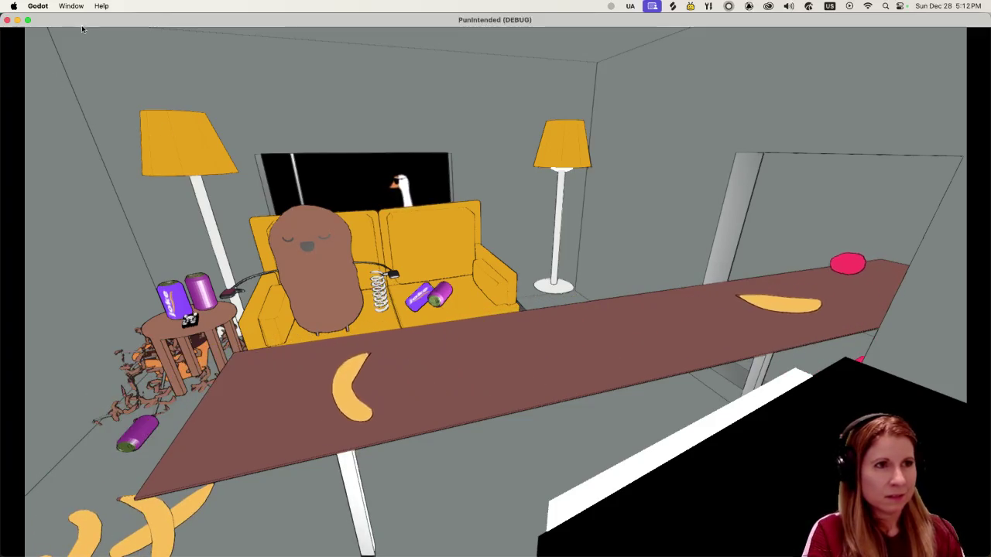
click(9, 19)
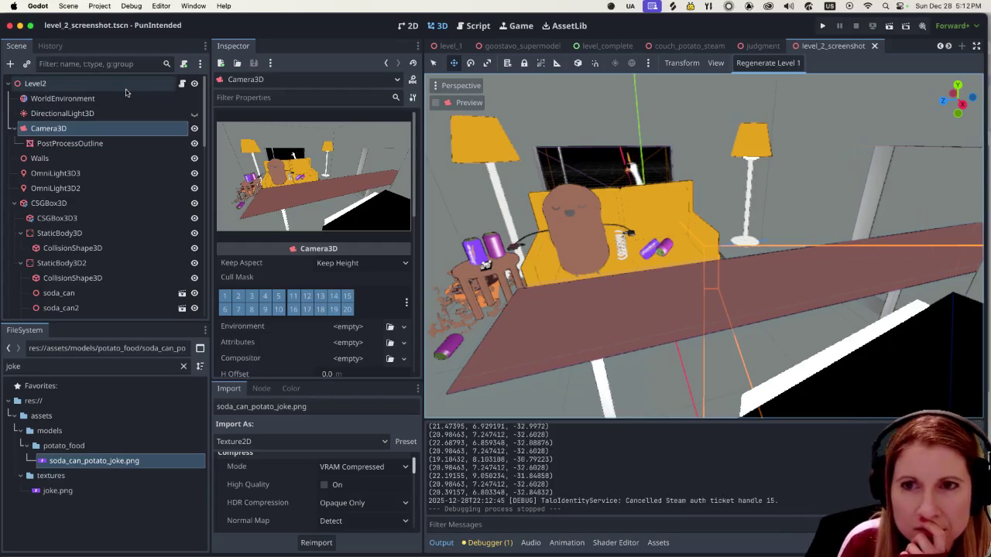
scroll(585, 250, down, 5)
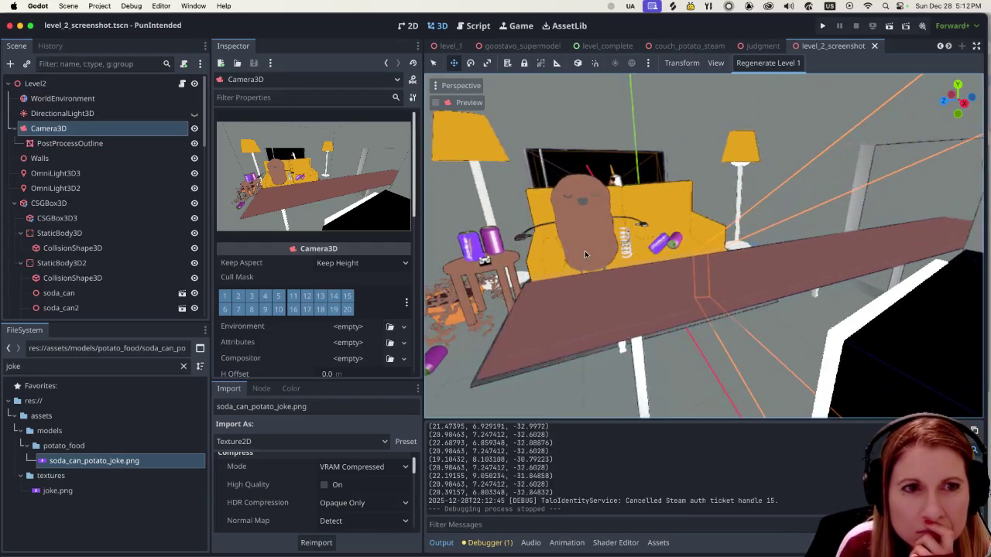
scroll(597, 244, down, 5)
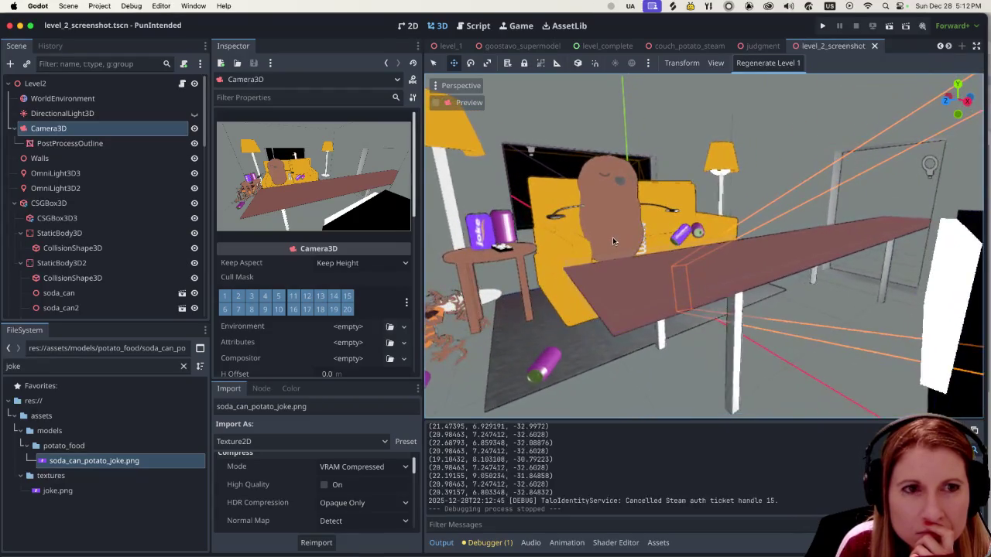
scroll(595, 248, down, 5)
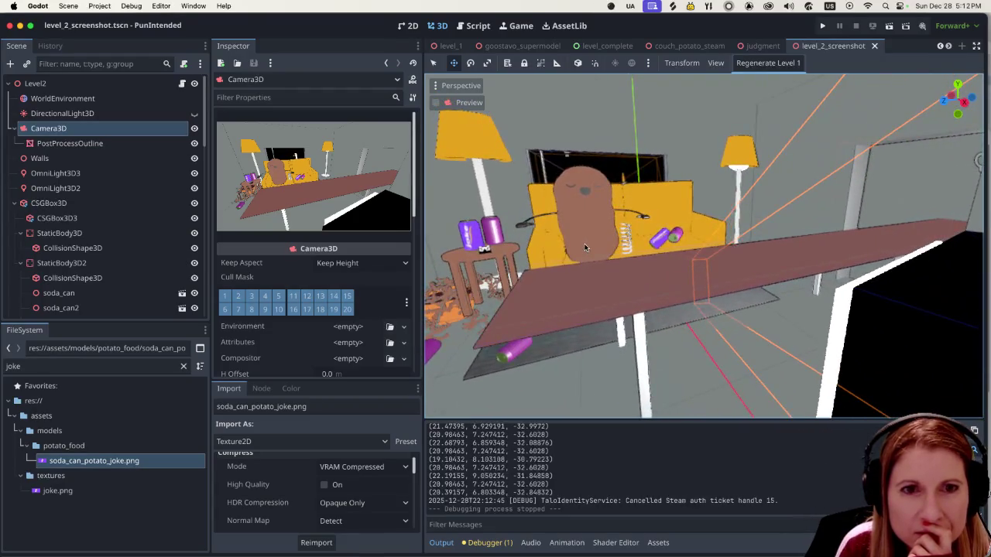
scroll(610, 268, down, 5)
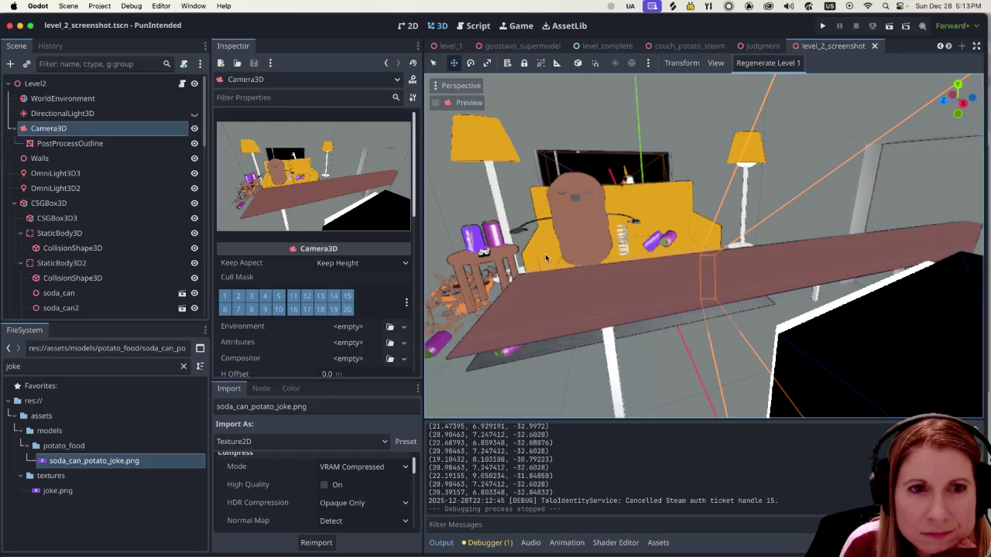
scroll(545, 254, up, 2)
scroll(545, 253, down, 2)
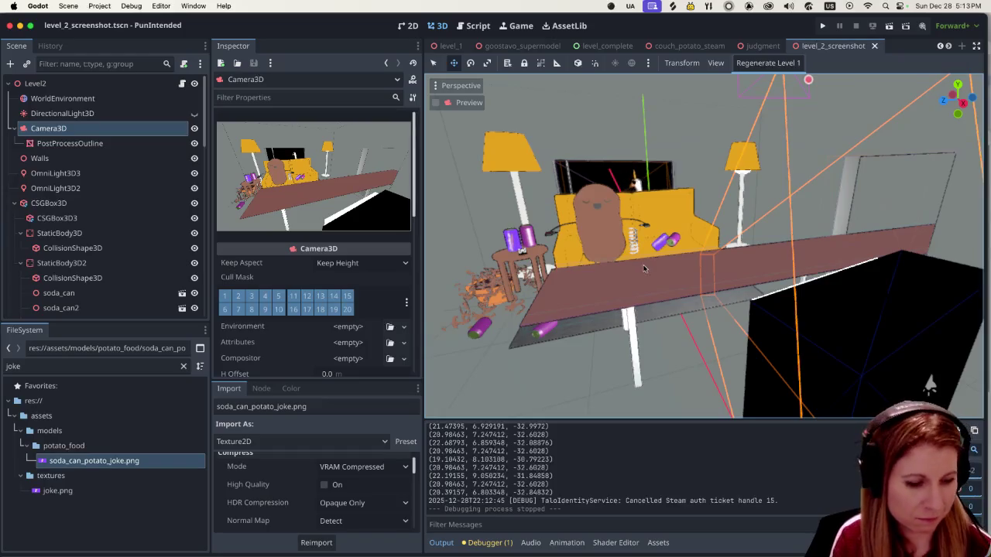
scroll(666, 269, up, 5)
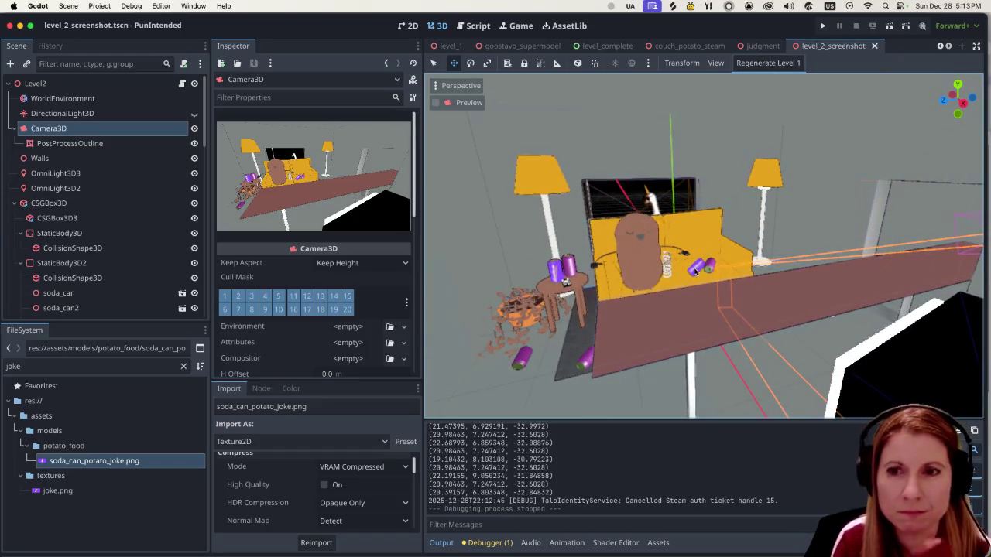
scroll(680, 259, up, 3)
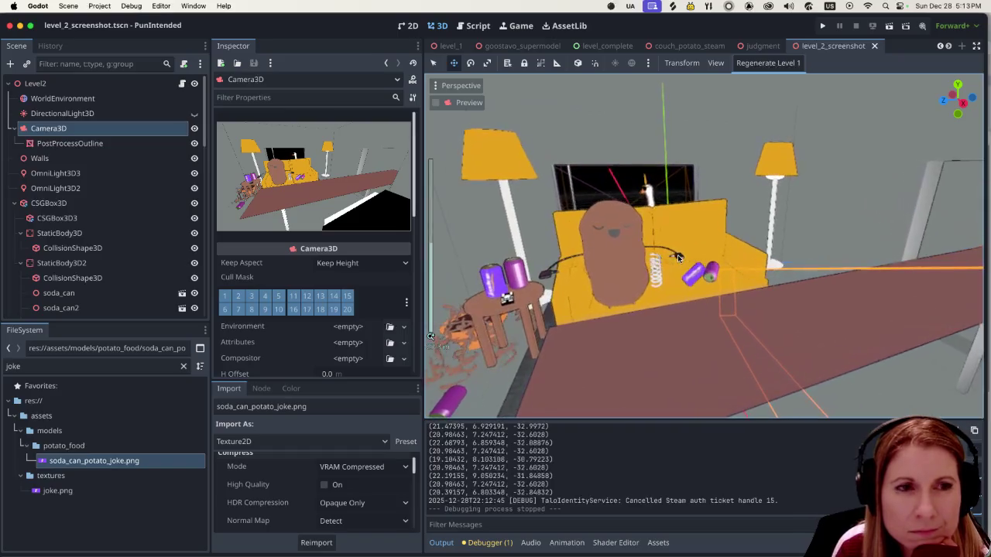
scroll(615, 266, down, 3)
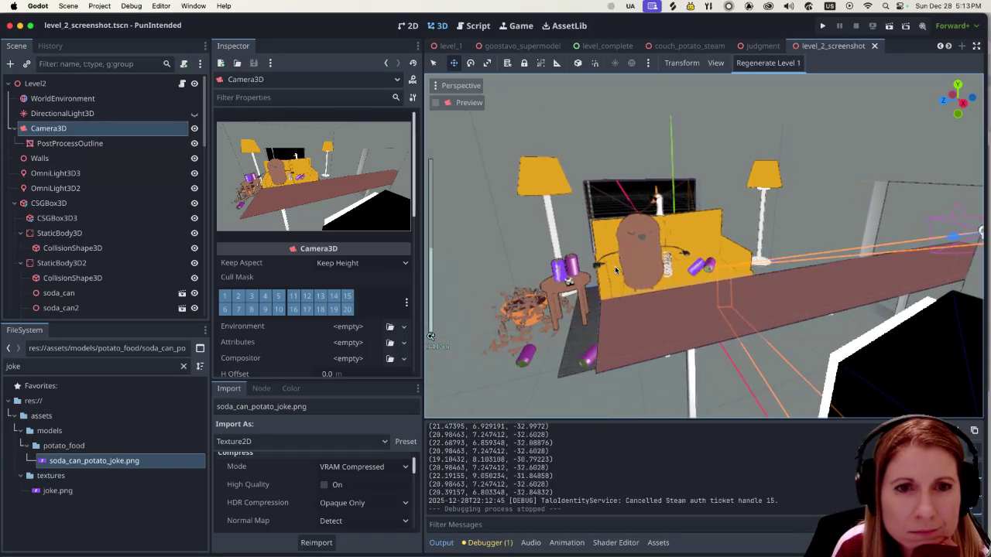
scroll(604, 292, up, 3)
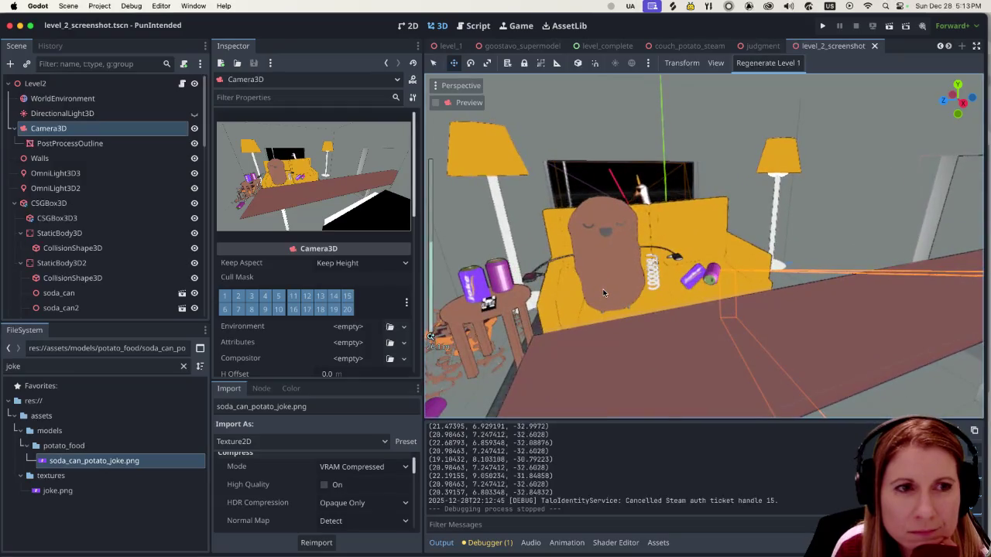
scroll(604, 292, left, 5)
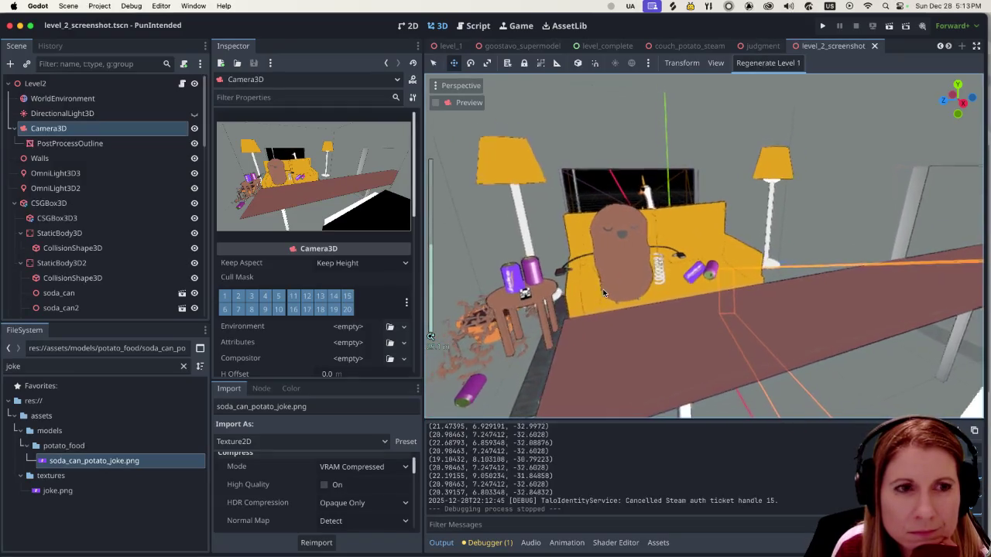
scroll(604, 293, left, 3)
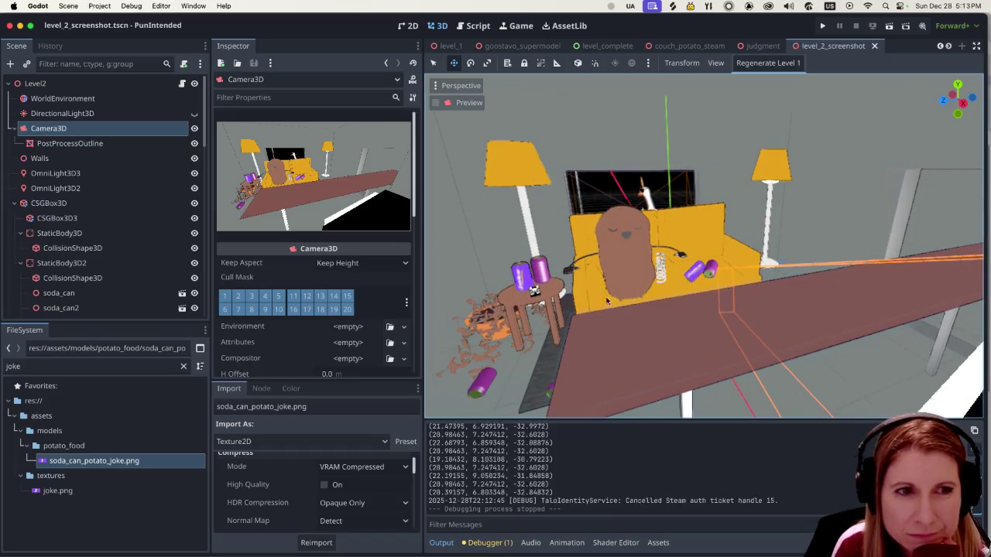
scroll(689, 353, left, 5)
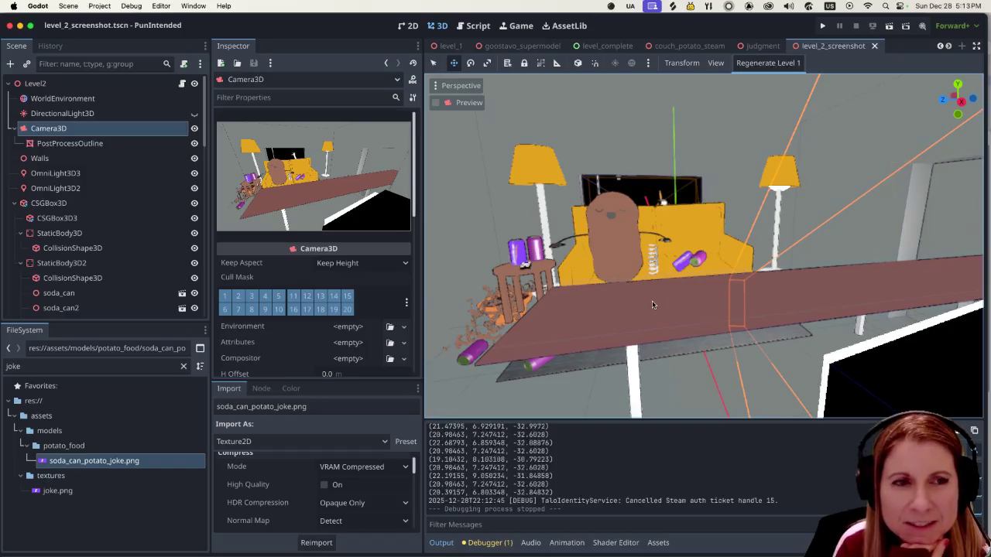
scroll(654, 317, up, 2)
scroll(650, 313, up, 3)
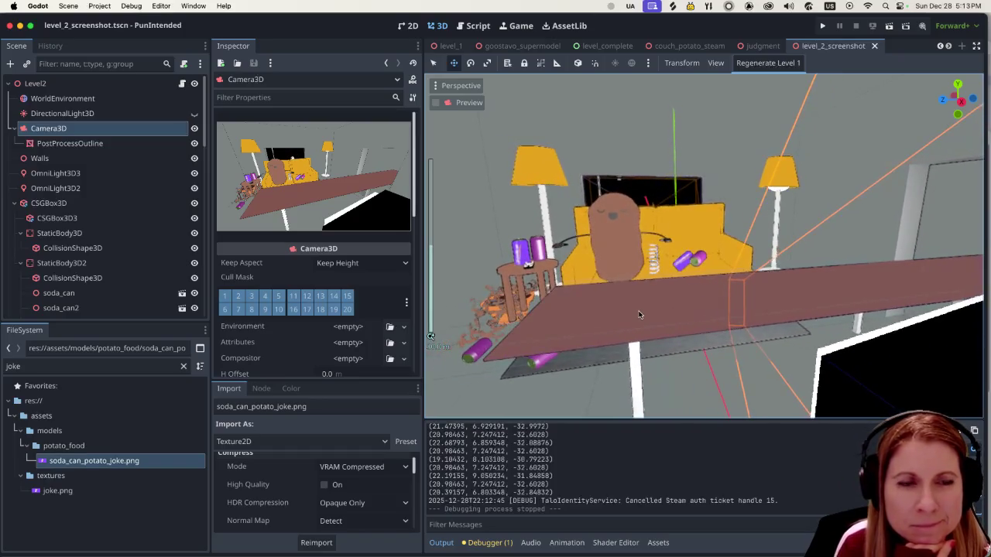
scroll(637, 315, down, 3)
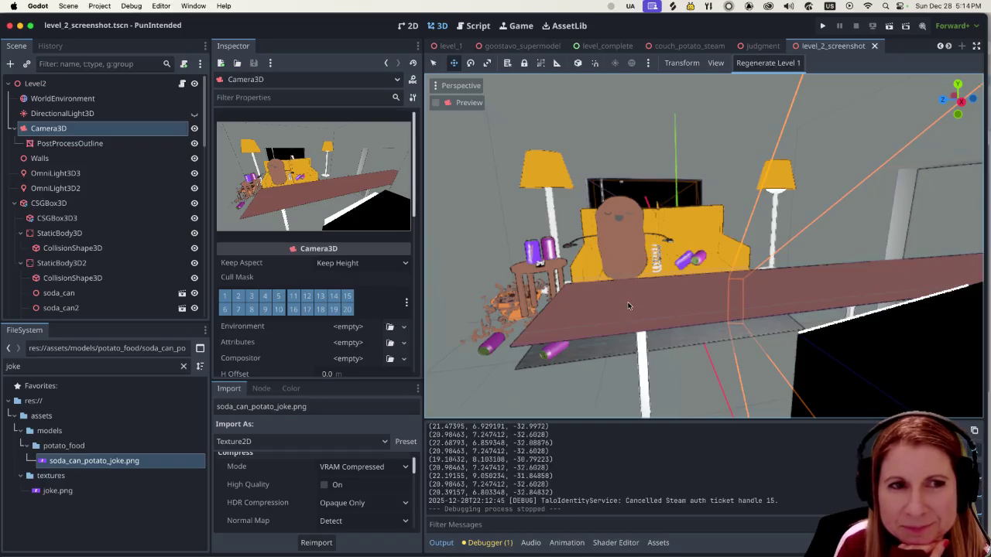
scroll(627, 306, up, 3)
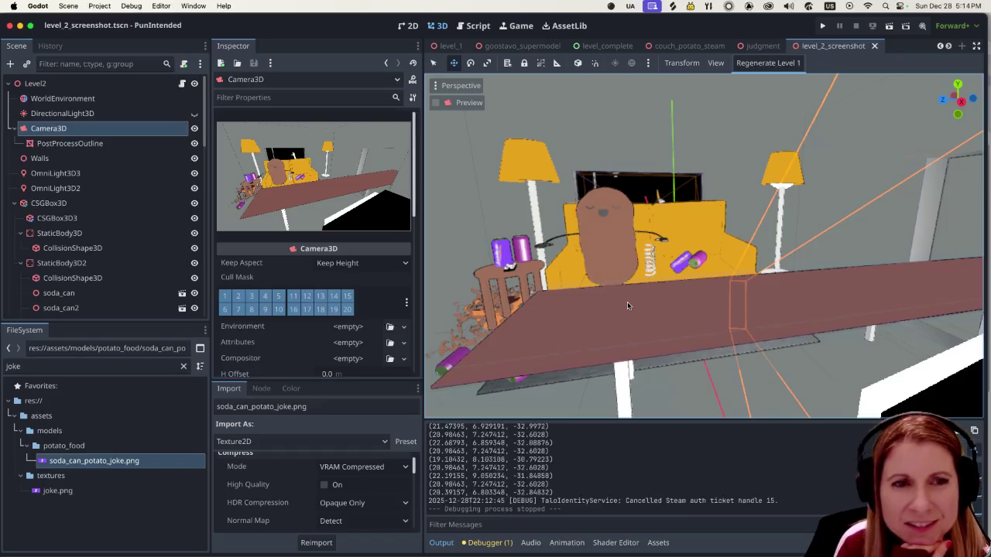
scroll(627, 305, up, 2)
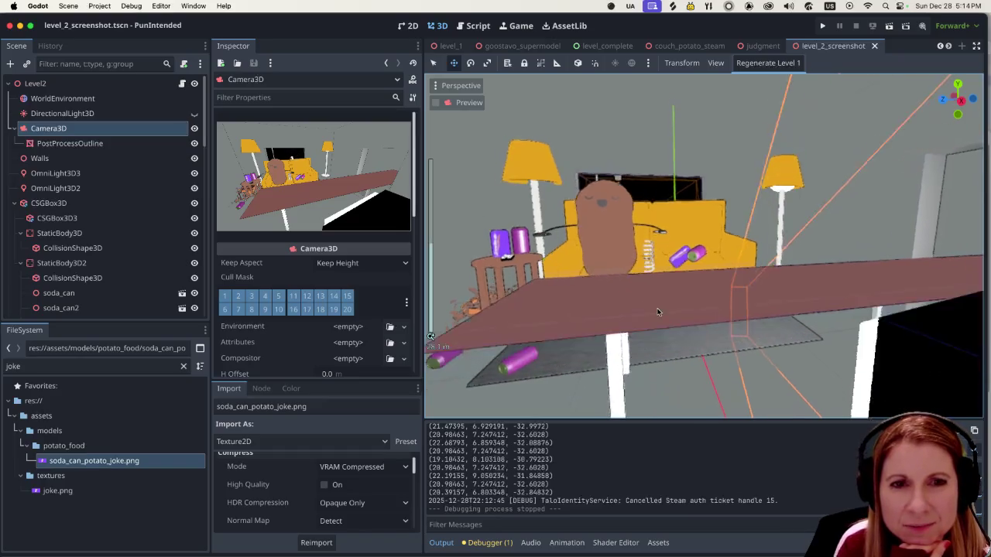
scroll(657, 310, up, 2)
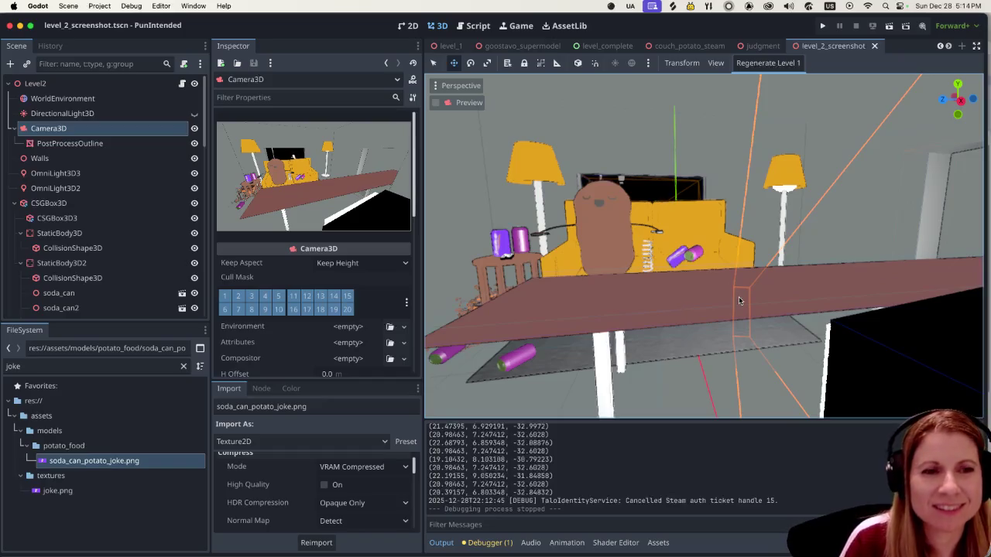
scroll(686, 295, up, 3)
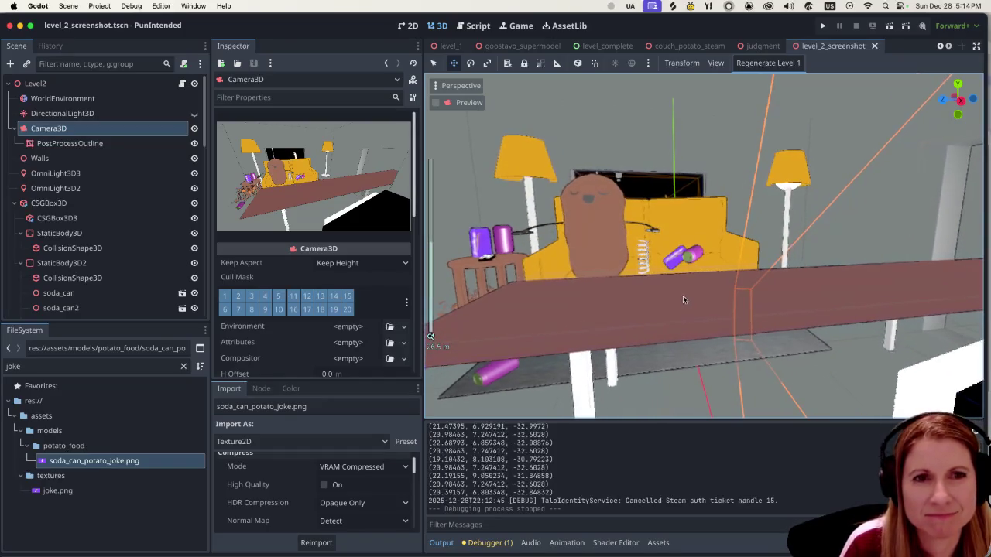
scroll(679, 300, up, 2)
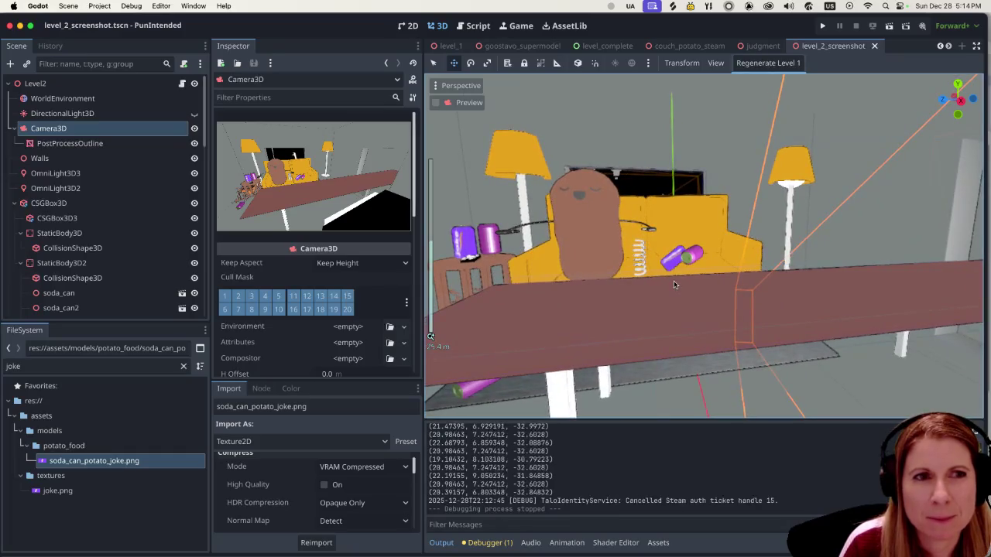
scroll(674, 285, down, 5)
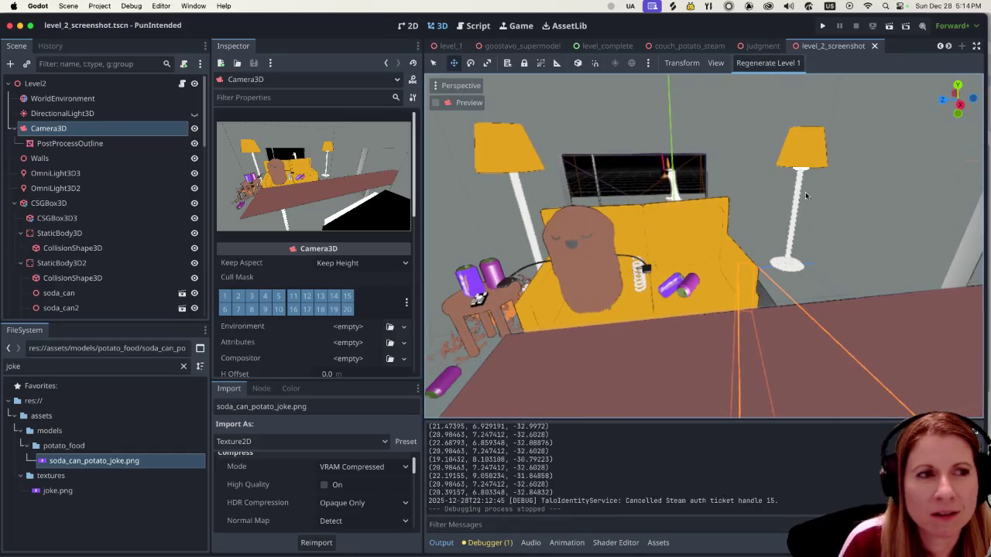
scroll(143, 277, down, 10)
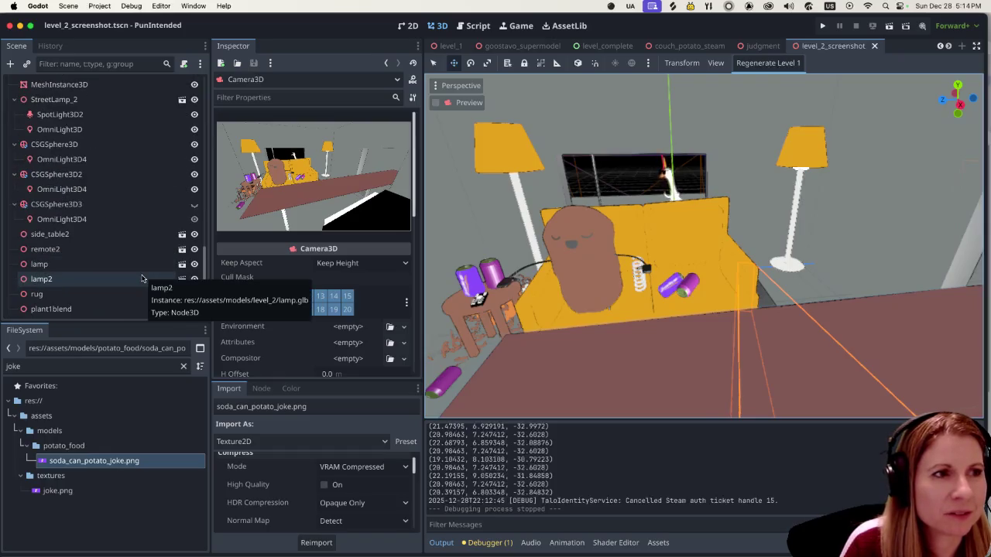
click(135, 172)
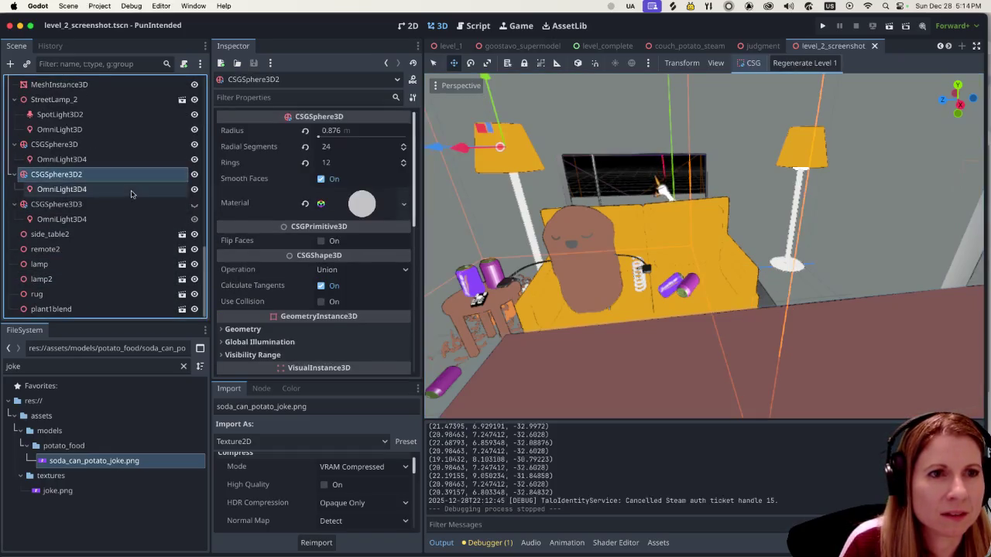
Inspect the CSGSphere3D2 and CSGSphere3D3 bulbs and lights, bringing the right lamp into view.
click(132, 190)
click(124, 204)
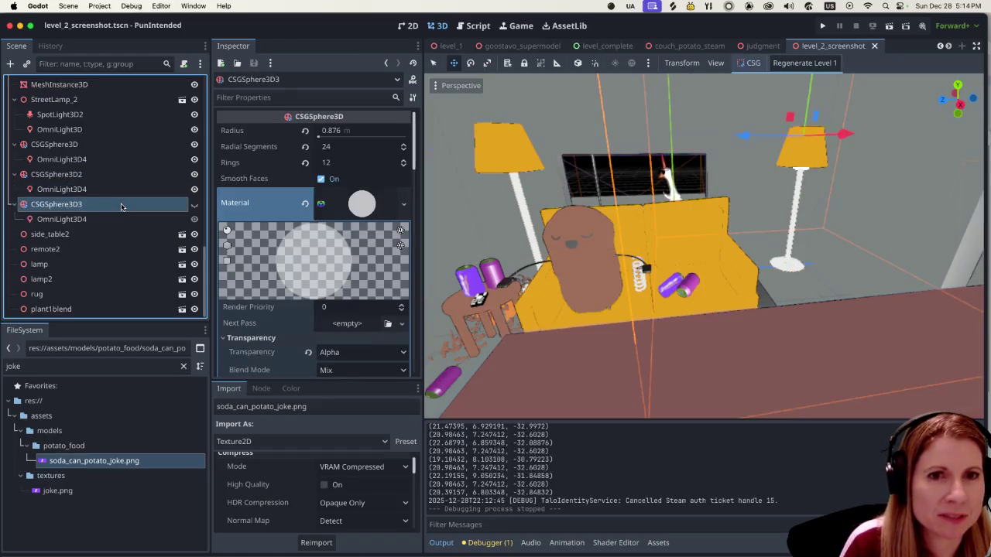
click(116, 219)
click(116, 204)
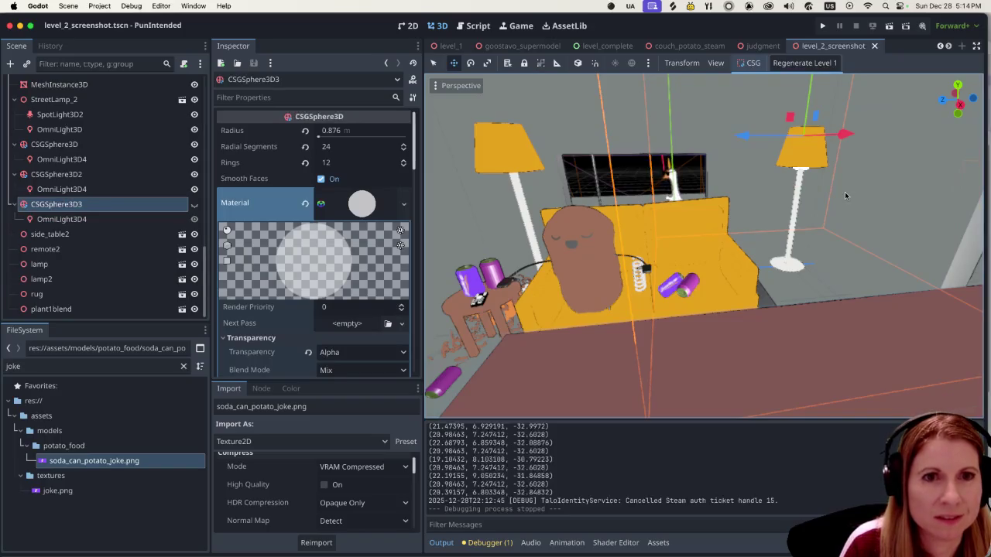
scroll(828, 185, up, 5)
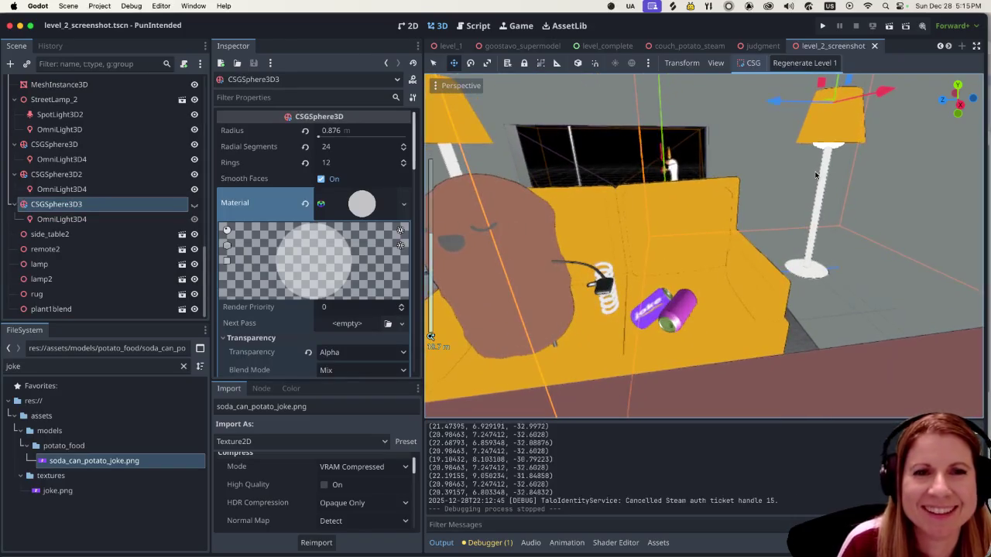
mouse_move(815, 175)
mouse_down()
mouse_move(778, 243)
mouse_move(818, 215)
mouse_move(823, 183)
mouse_move(796, 173)
mouse_move(791, 266)
mouse_up()
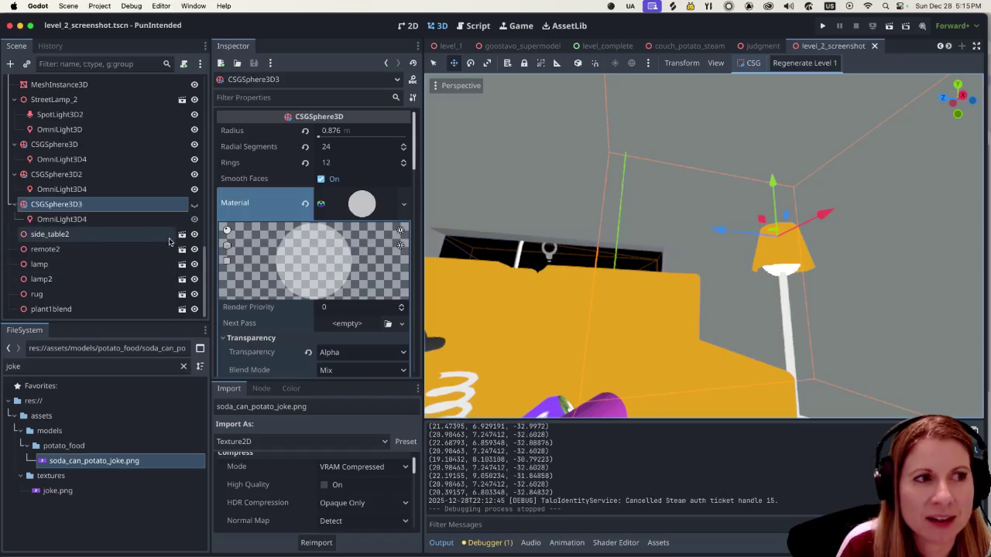
click(116, 222)
click(117, 206)
click(116, 221)
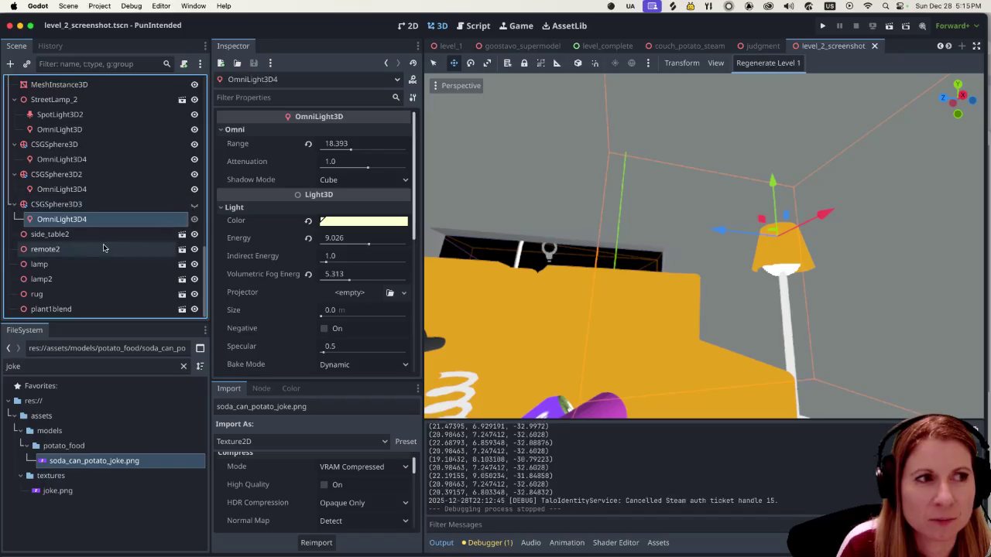
click(117, 205)
click(117, 221)
click(117, 204)
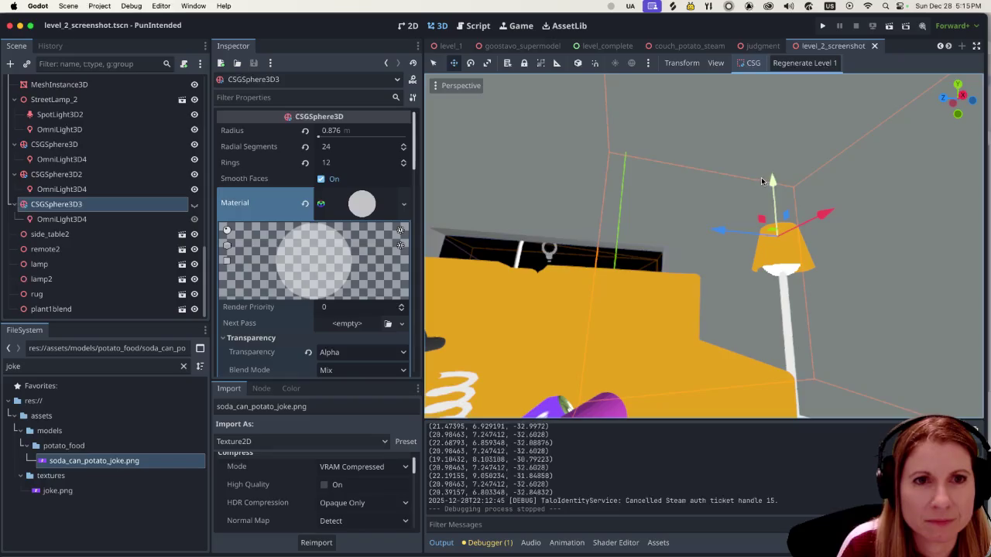
Raise the CSGSphere3D3 bulb about 0.225 m into its shade, then review its light and side_table2.
mouse_move(771, 181)
mouse_down()
mouse_move(772, 127)
mouse_move(773, 195)
mouse_up()
click(98, 220)
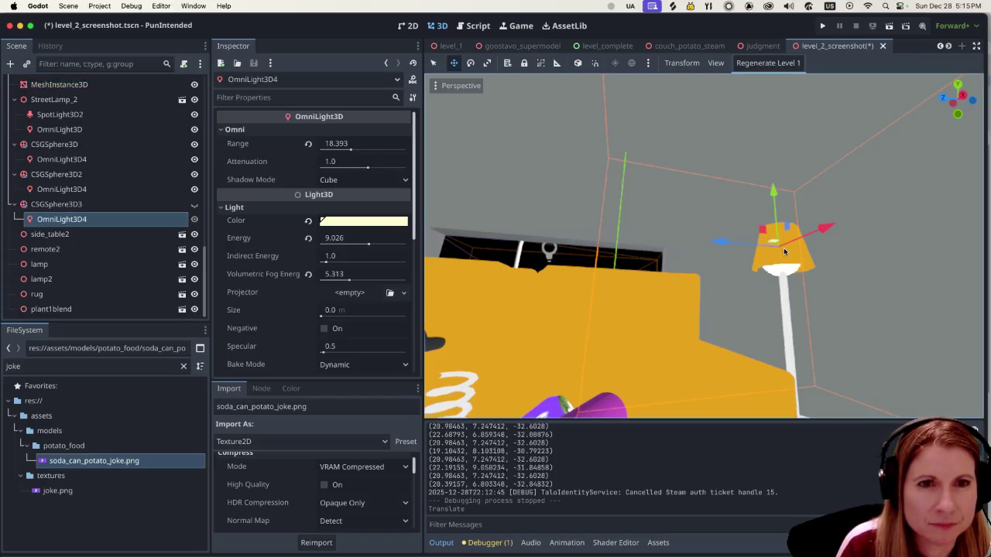
click(104, 204)
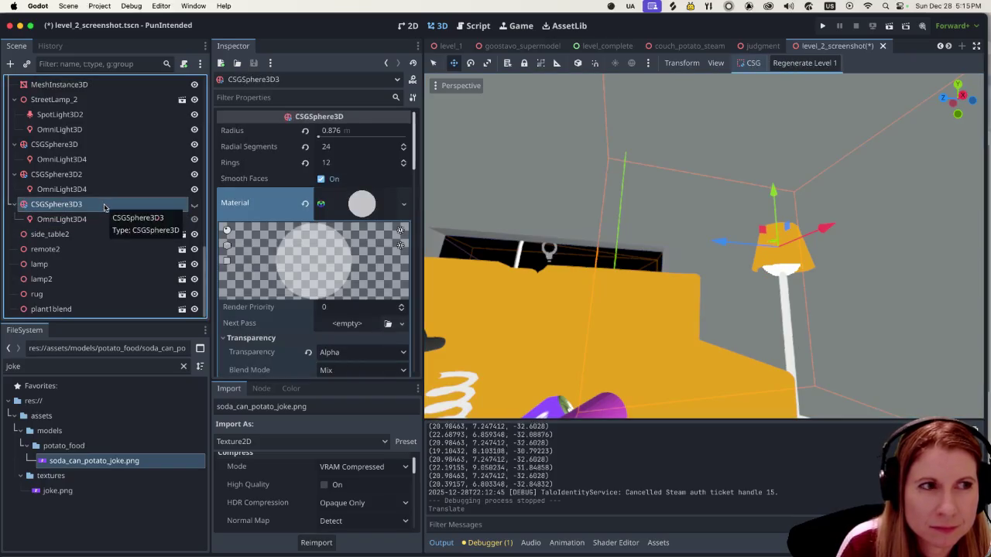
click(99, 218)
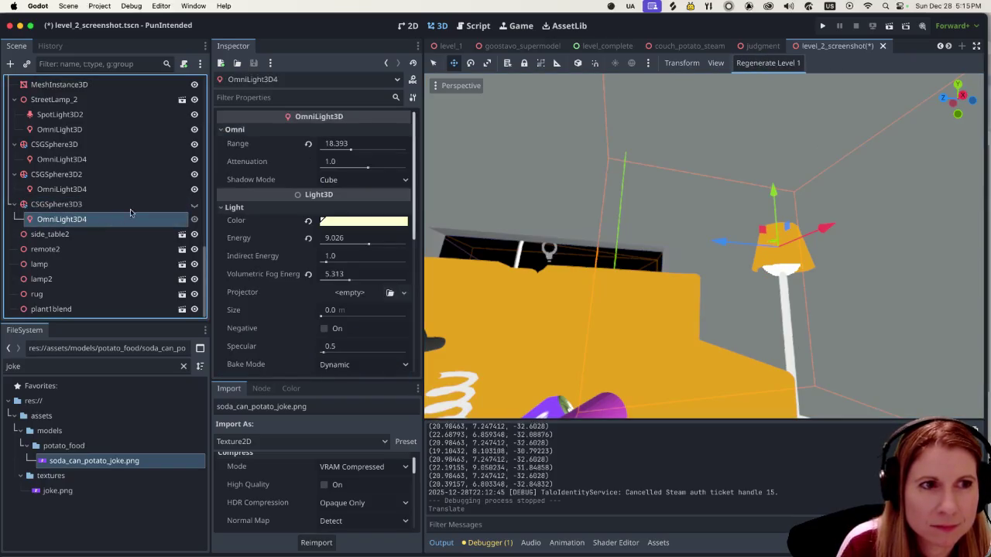
scroll(561, 260, down, 1)
scroll(544, 295, down, 2)
scroll(530, 283, down, 2)
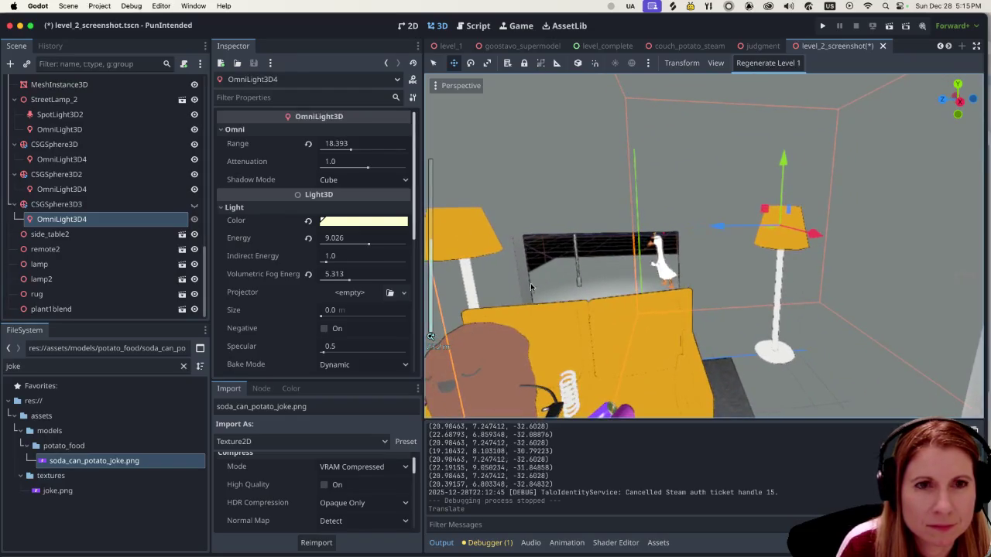
scroll(714, 290, up, 2)
click(133, 234)
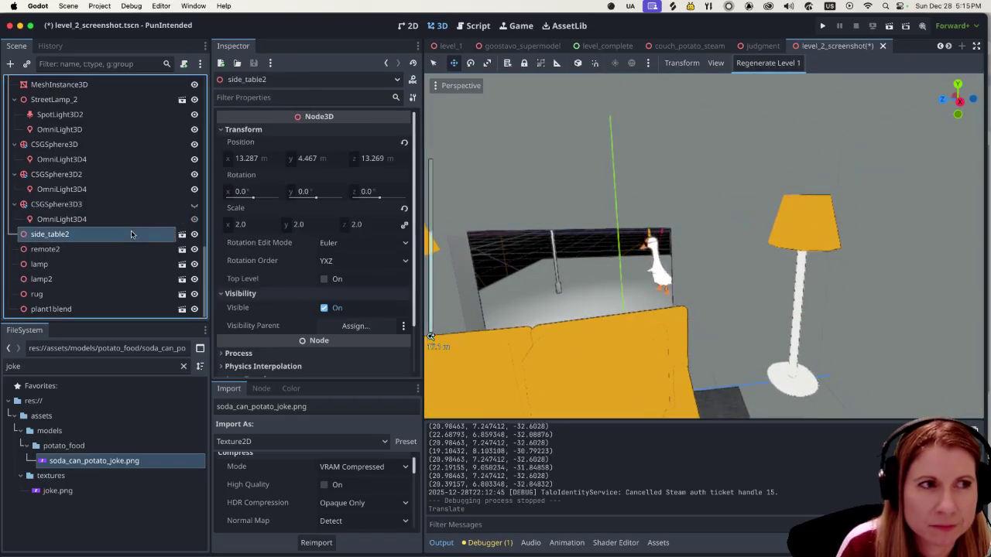
Review the CSGSphere3D3 light's Light and Visibility settings in the Inspector.
click(131, 205)
click(125, 221)
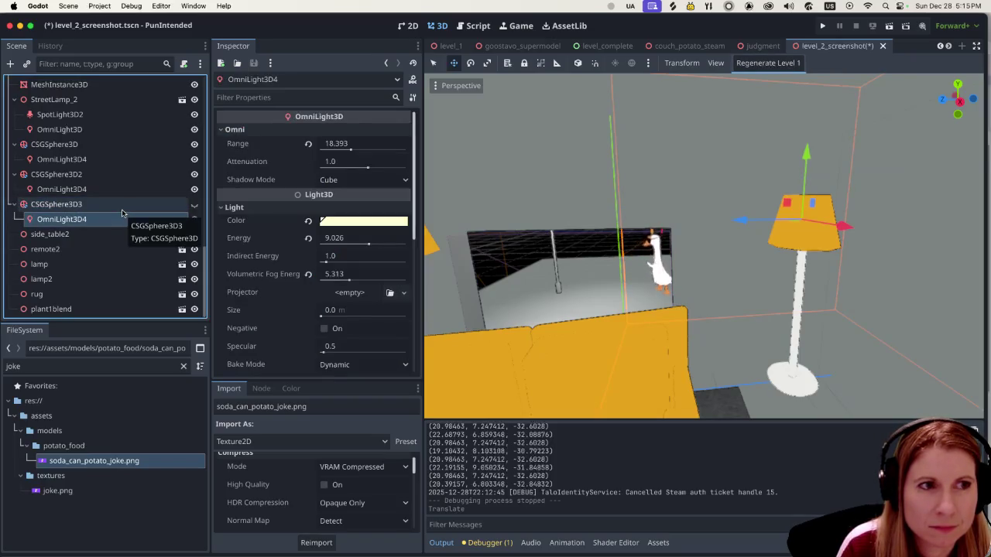
scroll(313, 279, down, 5)
scroll(309, 280, down, 2)
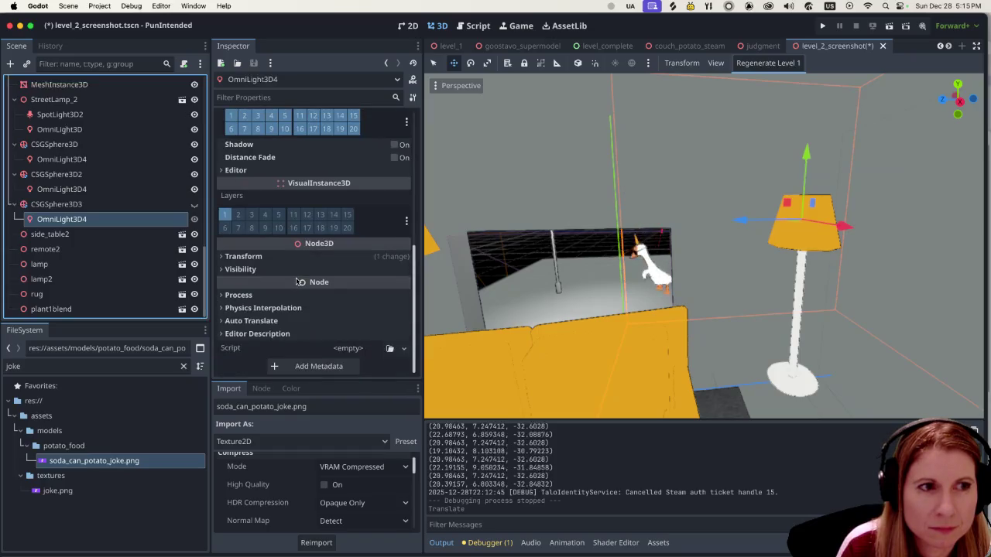
scroll(291, 271, up, 8)
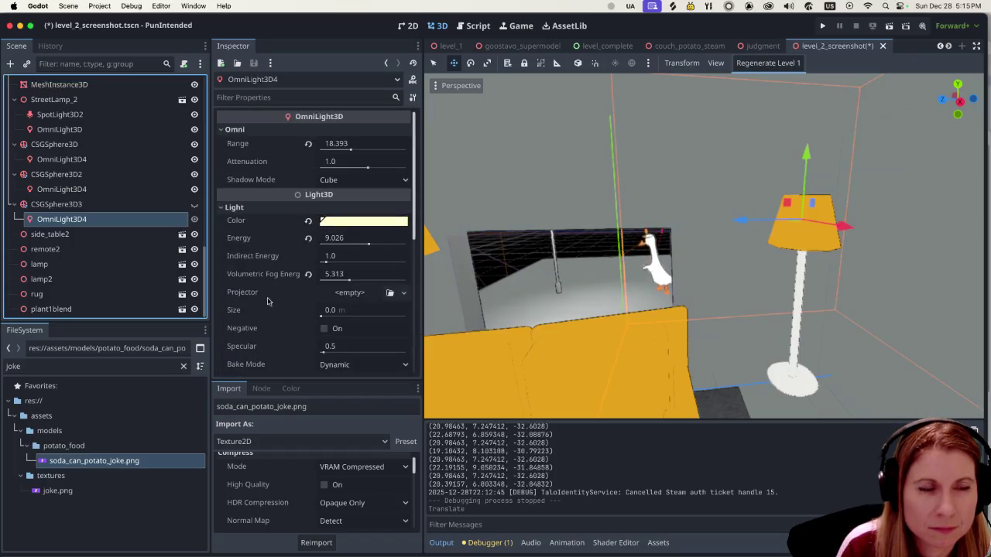
click(222, 208)
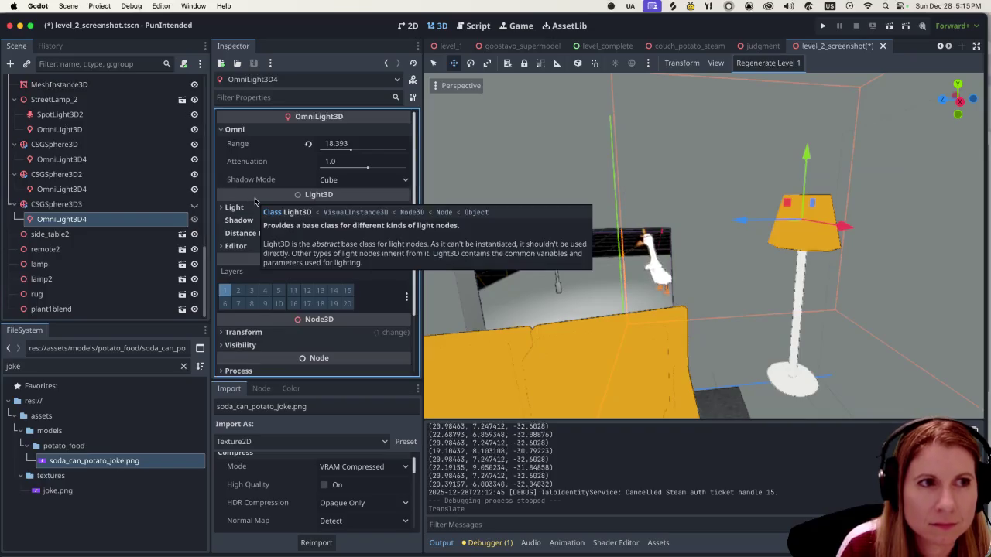
scroll(231, 226, down, 2)
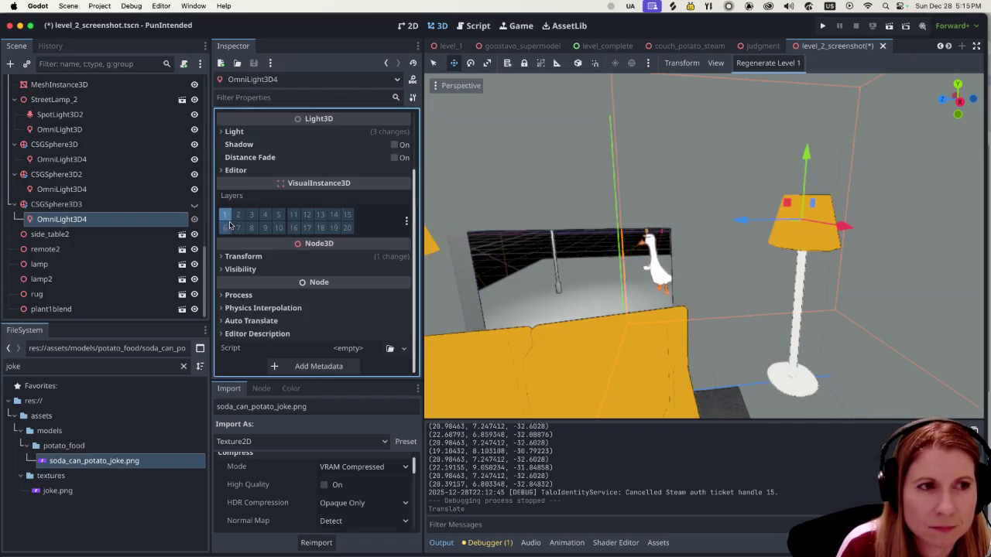
click(222, 270)
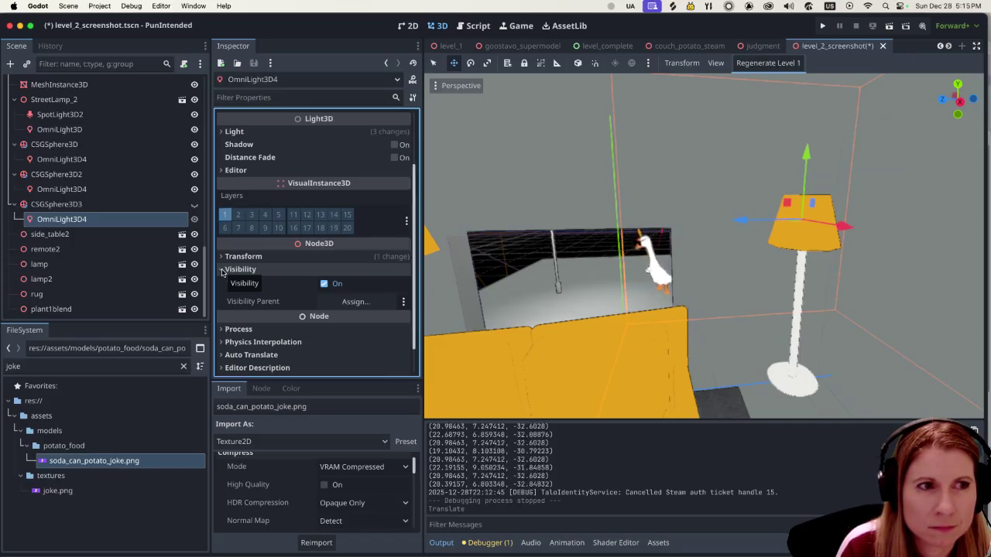
click(223, 270)
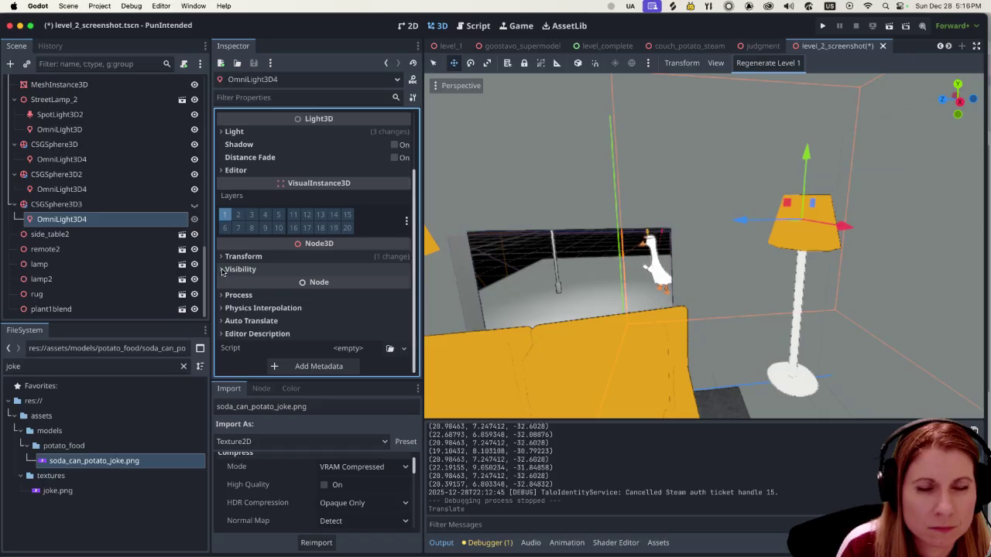
scroll(821, 296, up, 3)
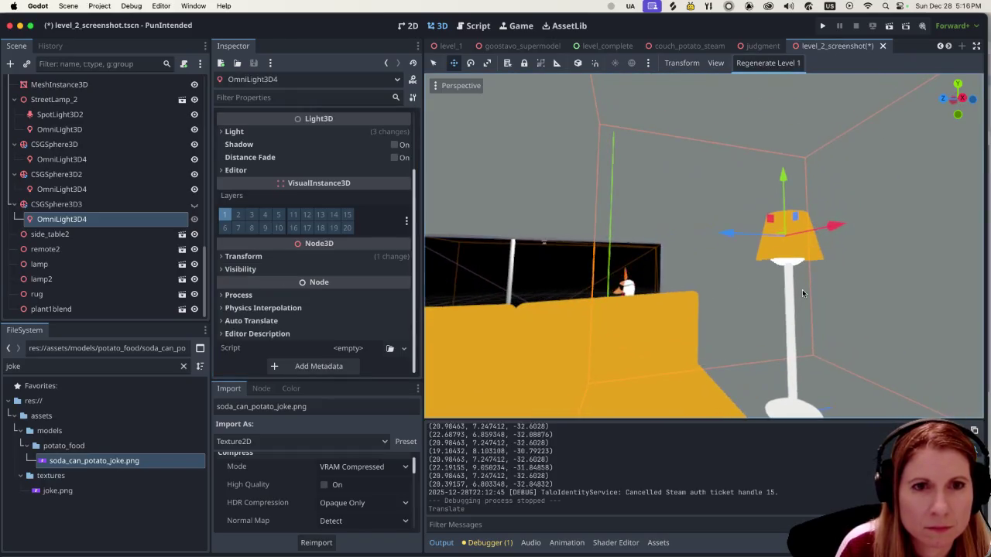
Center the view on CSGSphere3D3, compare CSGSphere3D2, then select the 2.136 m CSGSphere3D bulb.
click(100, 234)
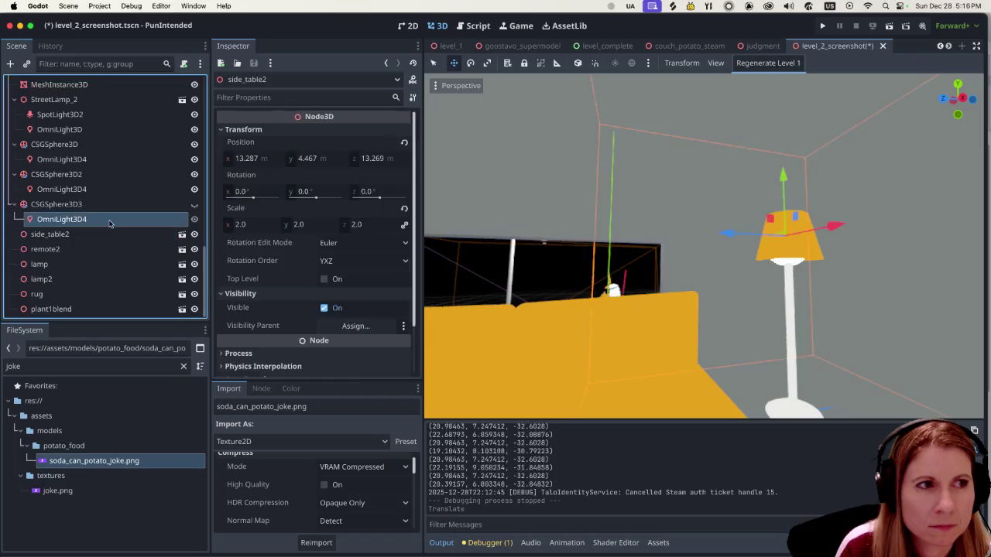
click(109, 220)
click(117, 205)
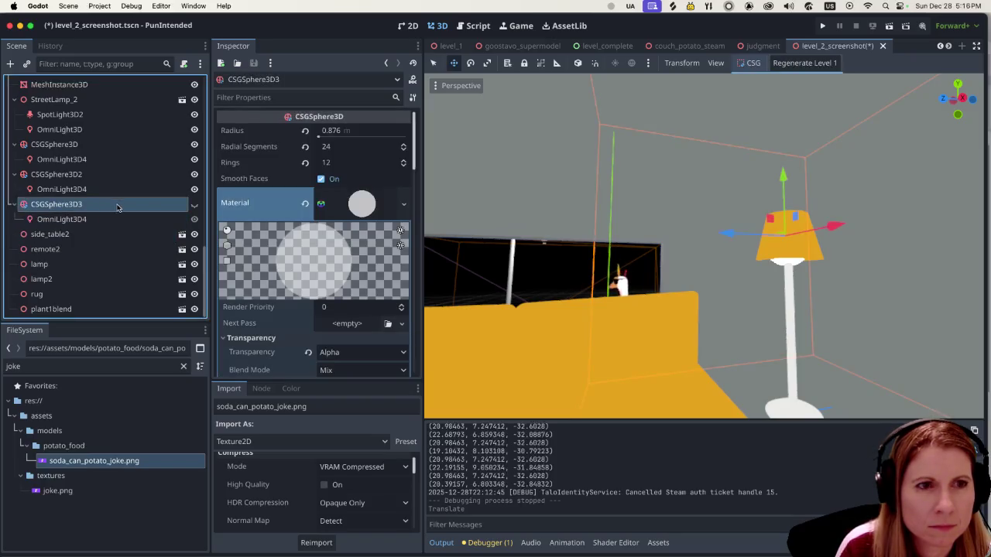
double_click(116, 205)
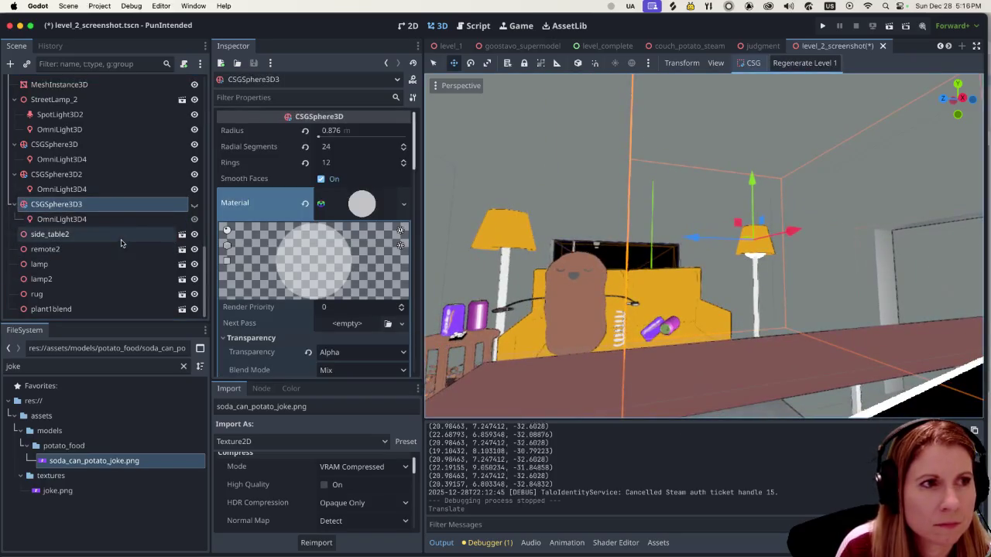
click(109, 174)
click(106, 189)
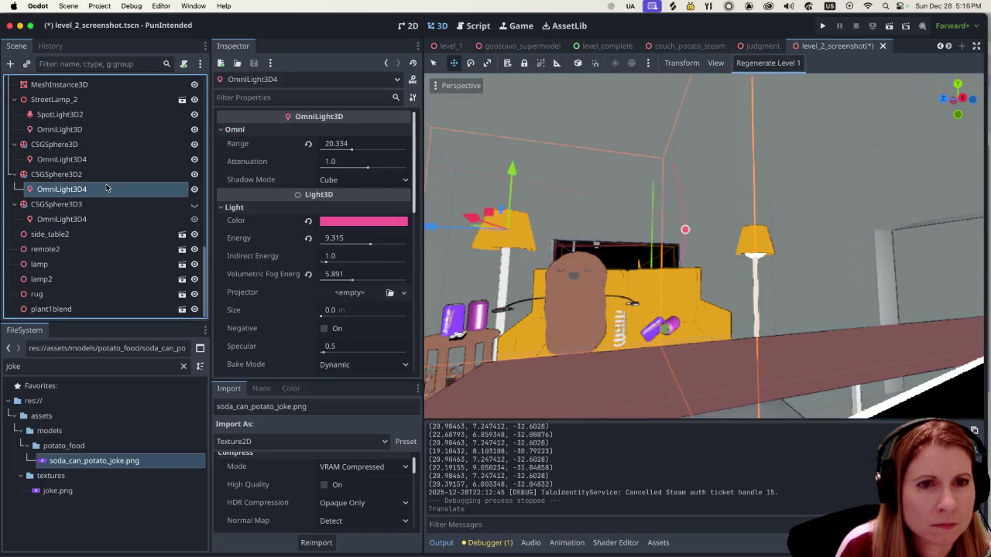
click(99, 204)
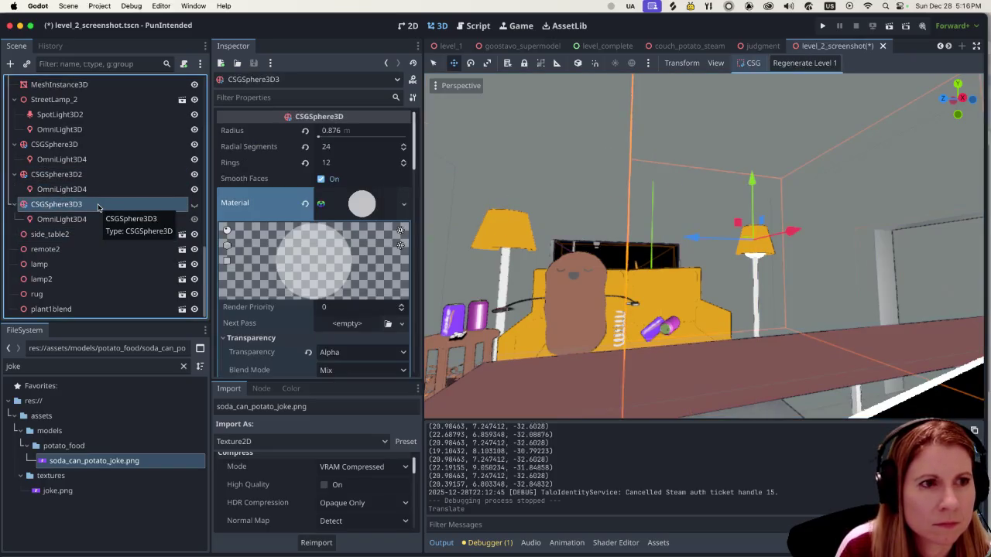
click(97, 145)
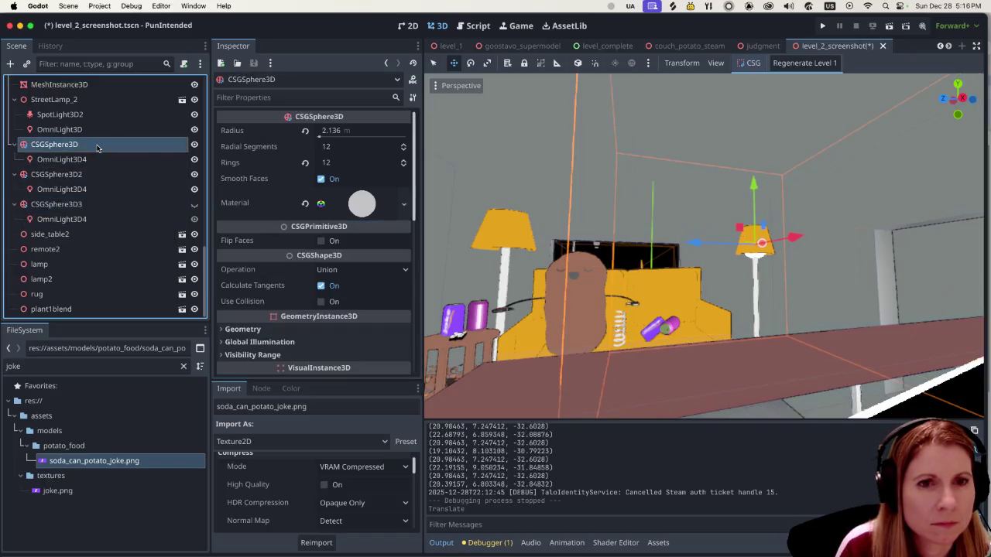
Lift the CSGSphere3D bulb along Y above the lampshade.
scroll(697, 232, up, 3)
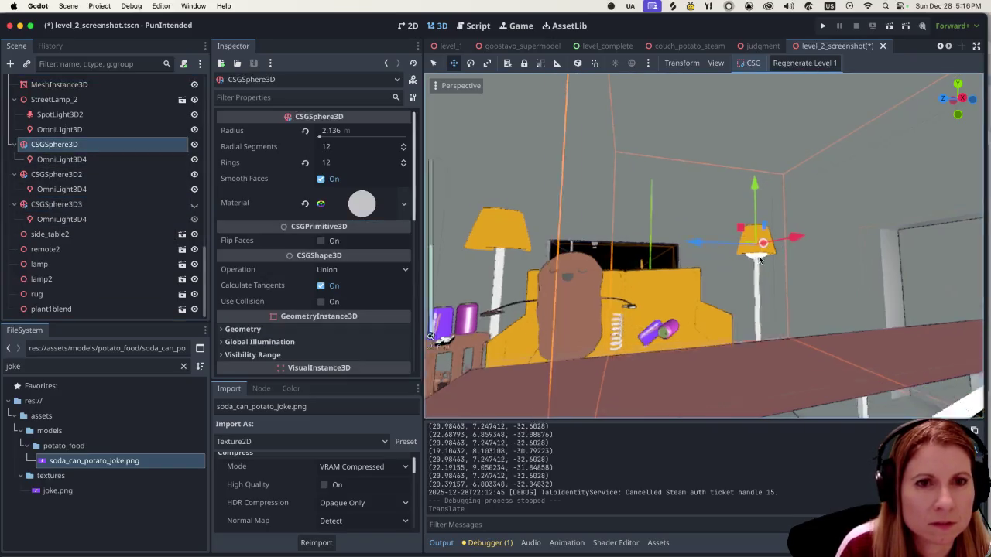
drag(763, 205, 762, 169)
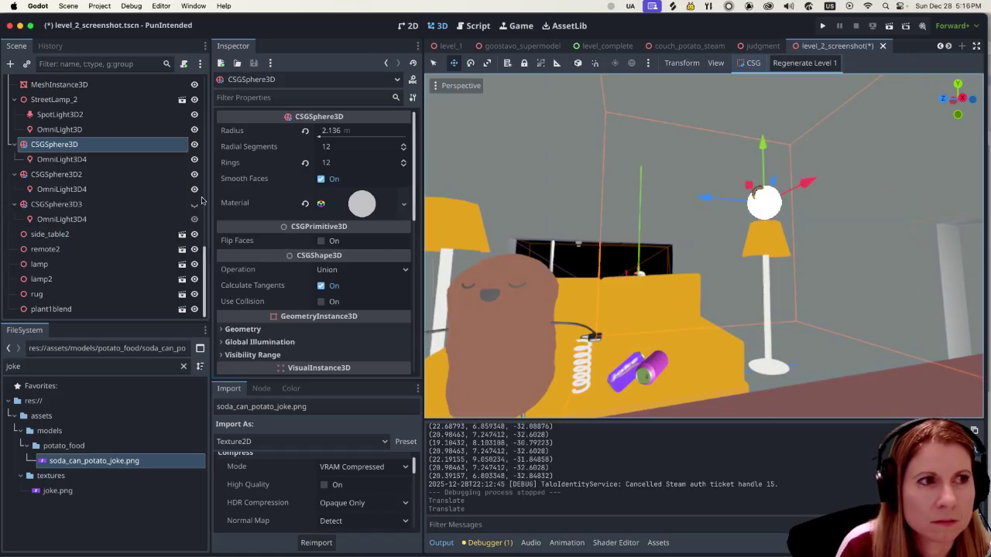
scroll(751, 234, up, 2)
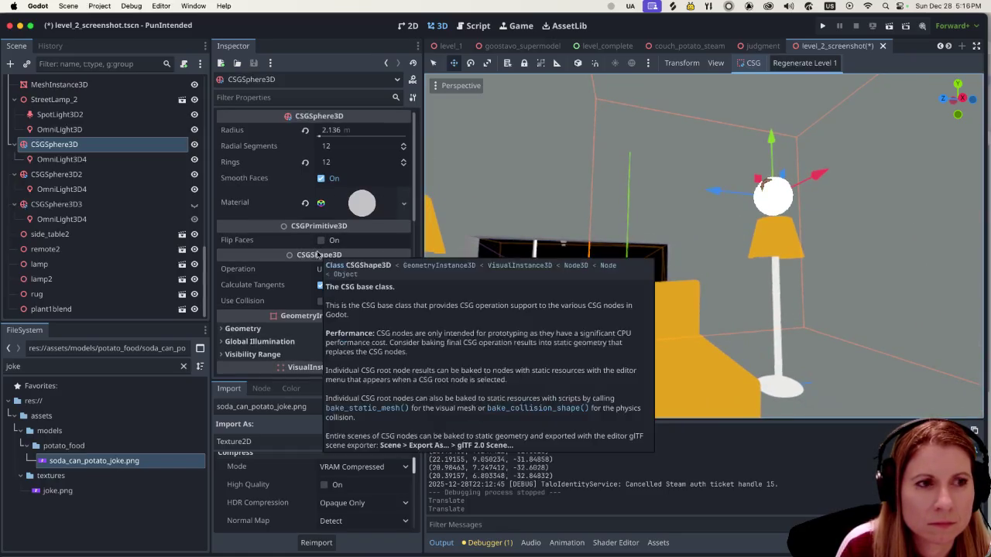
scroll(309, 255, down, 2)
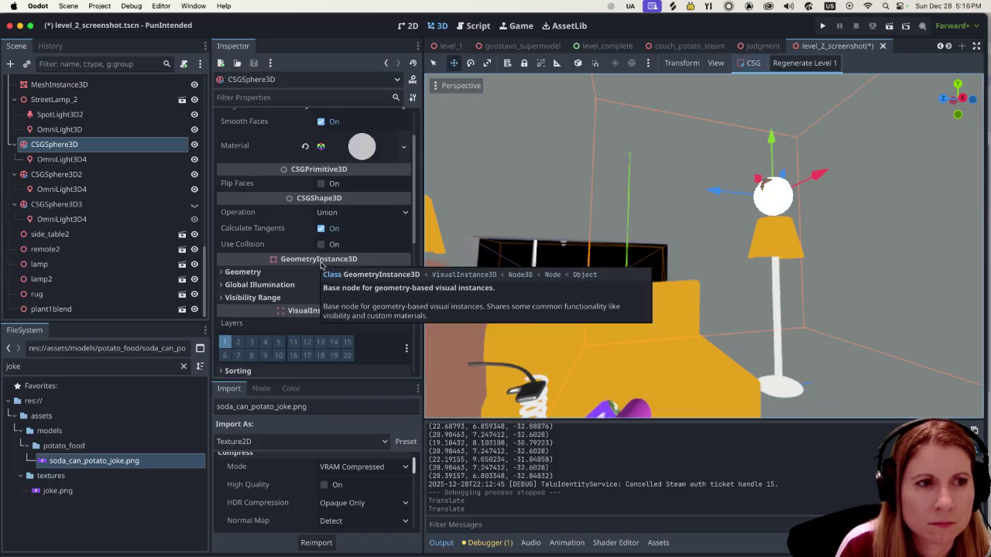
scroll(317, 260, up, 2)
mouse_move(320, 263)
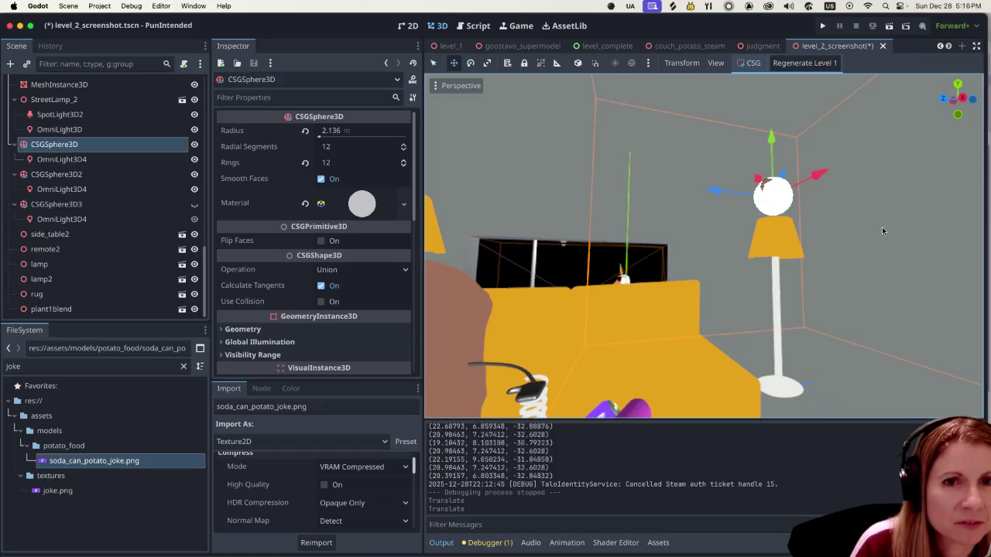
scroll(849, 249, down, 5)
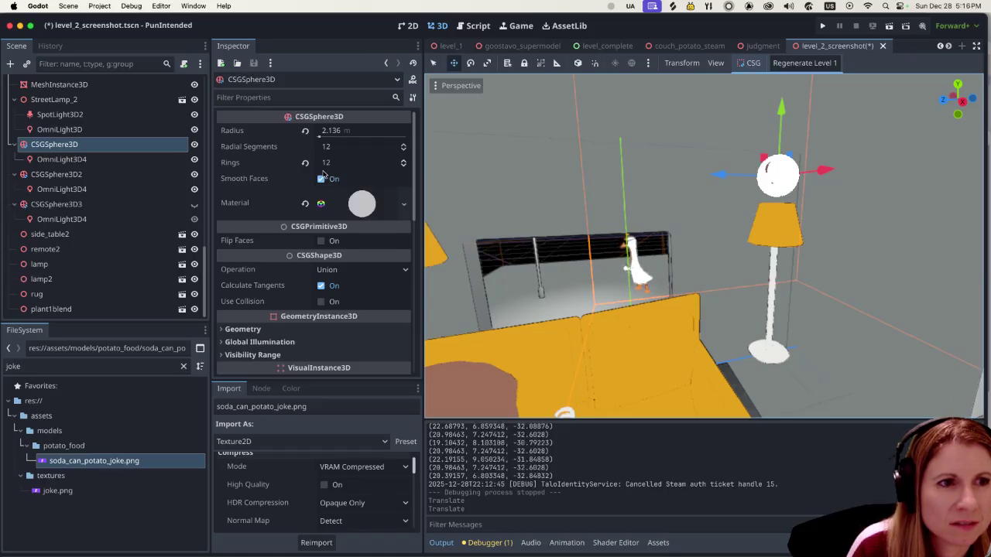
scroll(315, 192, down, 1)
Check the OmniLight3D4 child, then reselect the bulb and expand its Material.
click(62, 158)
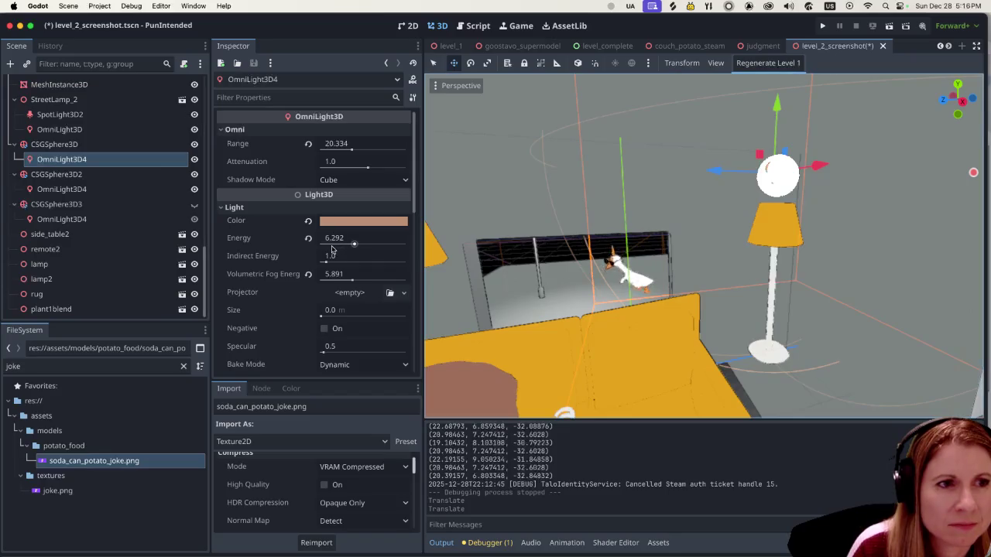
click(77, 144)
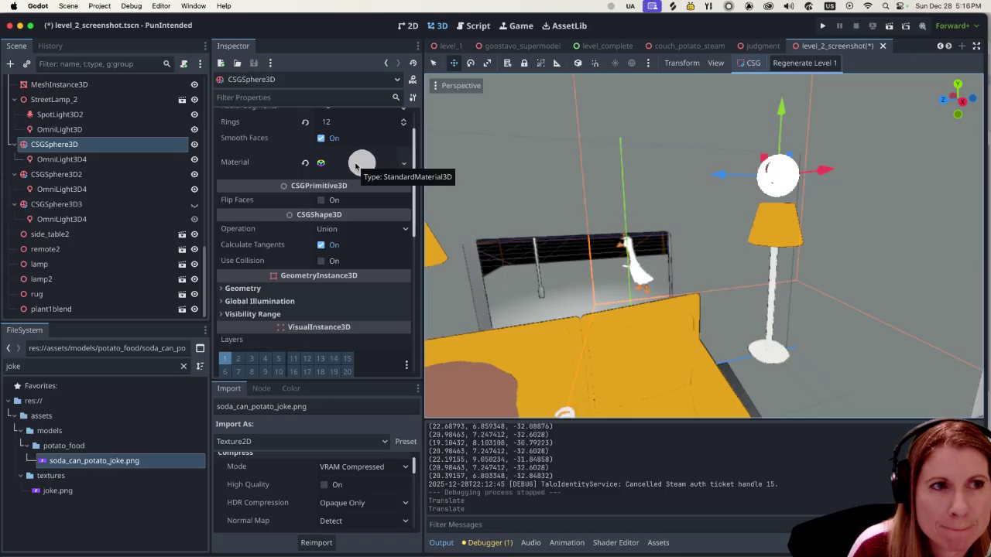
click(357, 164)
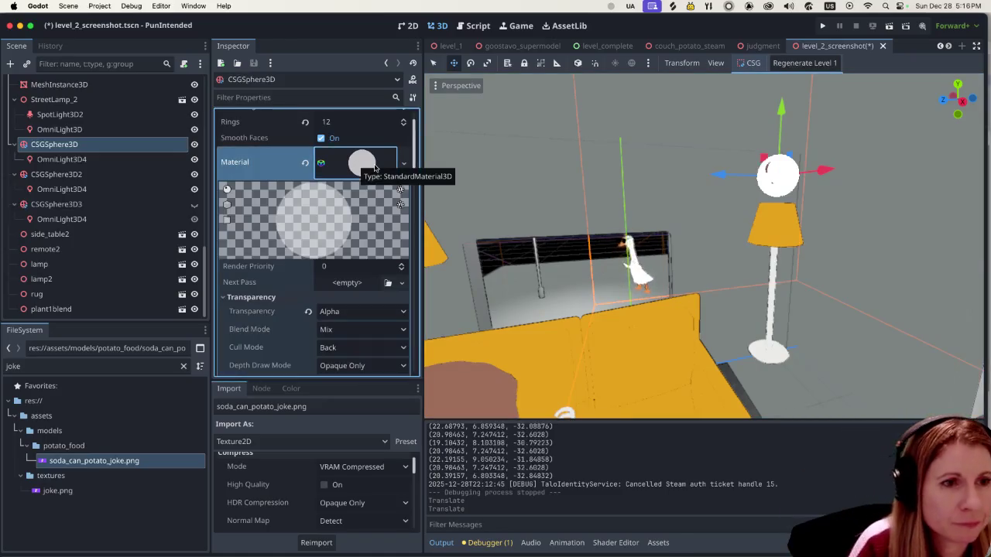
Set the bulb material's Emission Energy Multiplier to 12.49.
scroll(325, 309, down, 5)
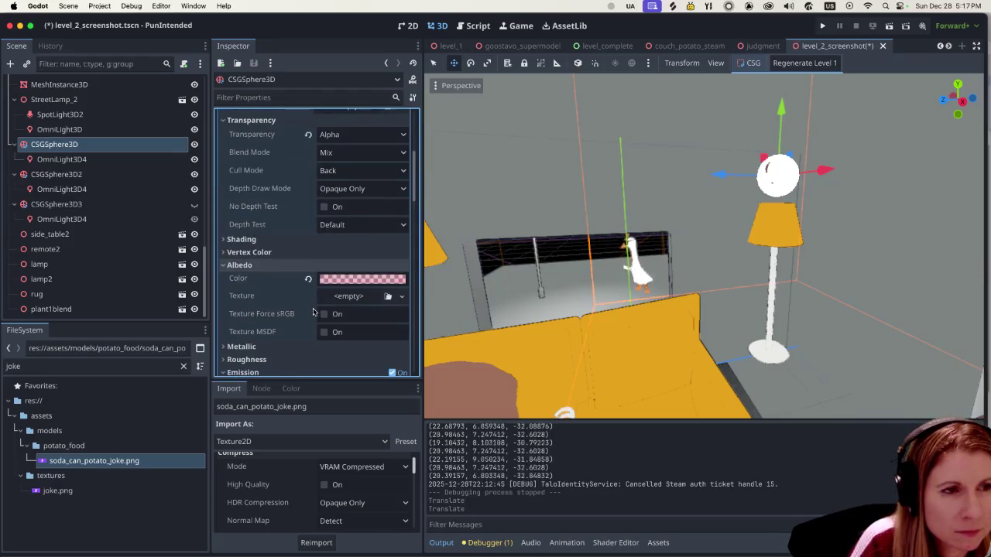
scroll(314, 312, down, 3)
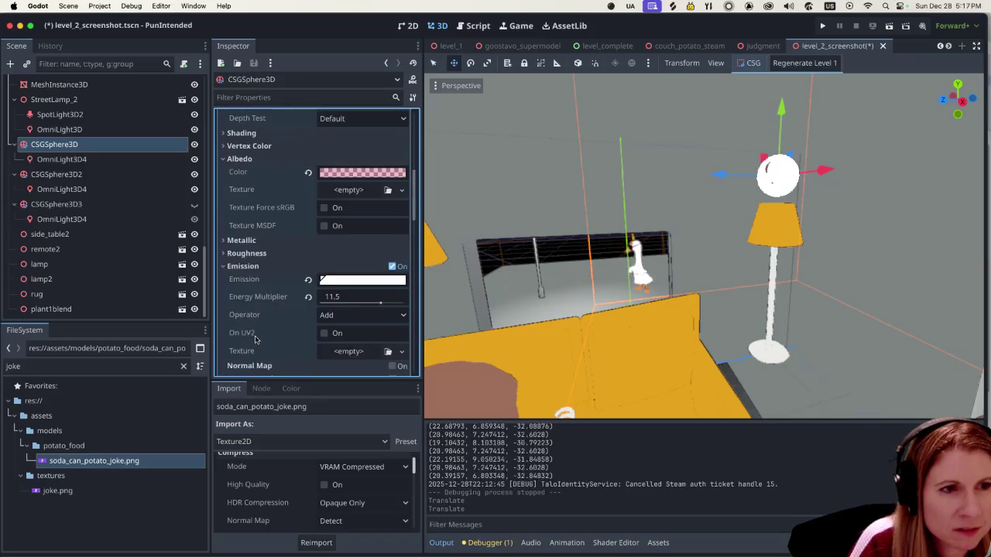
mouse_move(380, 302)
mouse_down()
mouse_move(336, 313)
mouse_move(388, 313)
mouse_up()
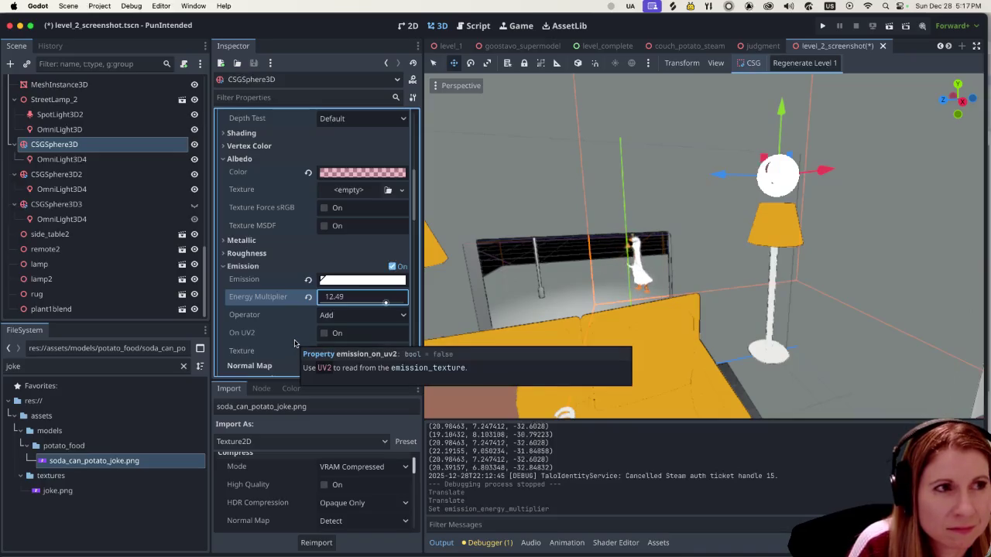
scroll(135, 182, up, 10)
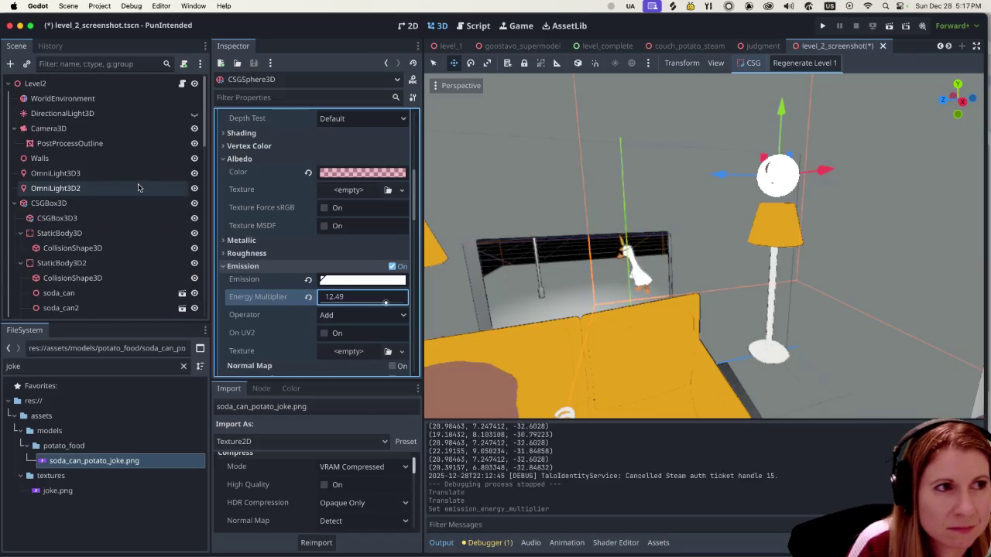
Expand the WorldEnvironment's Environment resource and enable Glow.
click(107, 99)
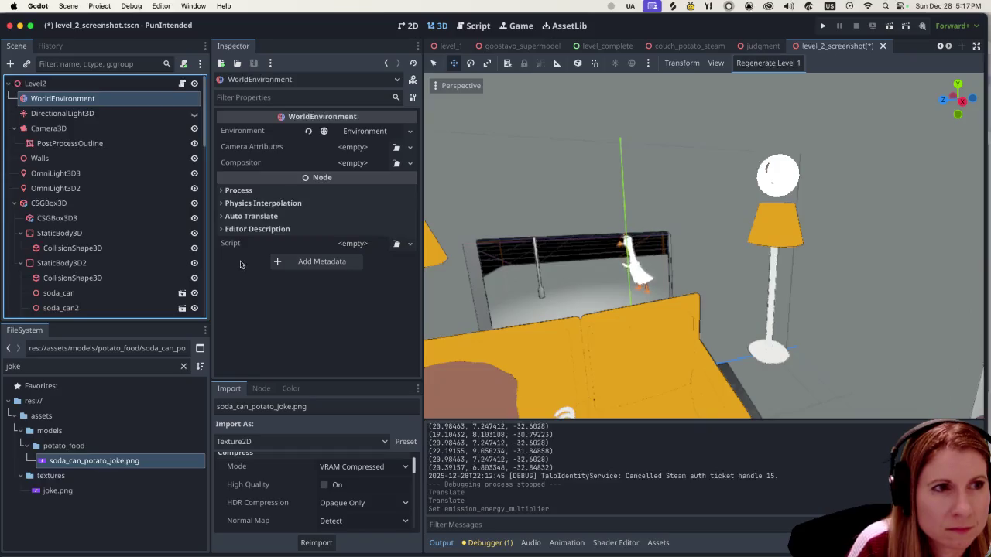
click(409, 130)
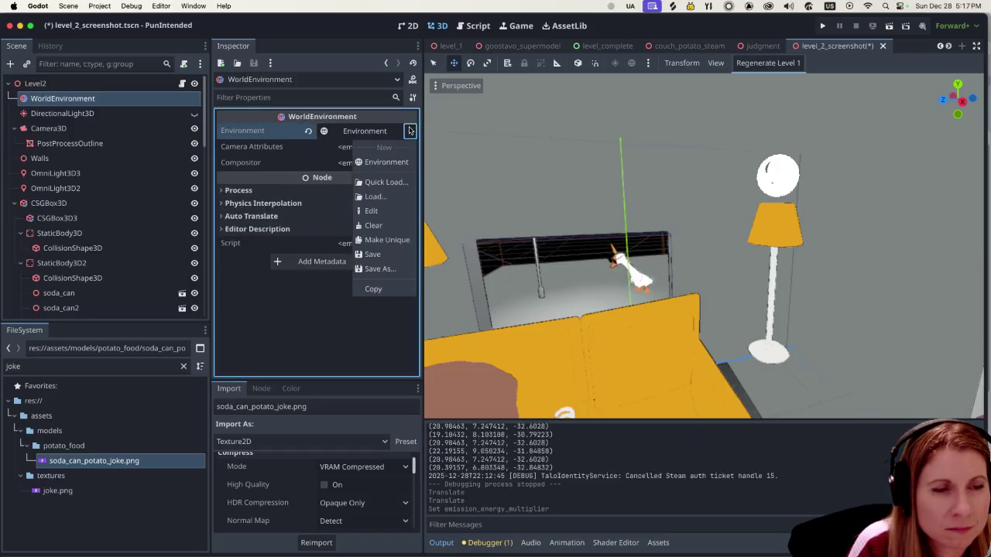
click(410, 130)
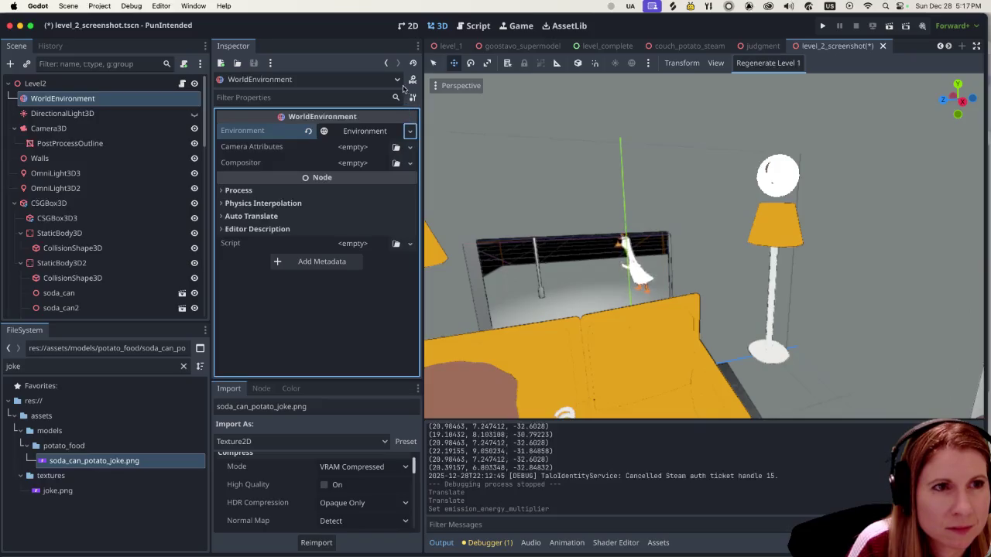
click(398, 79)
click(398, 80)
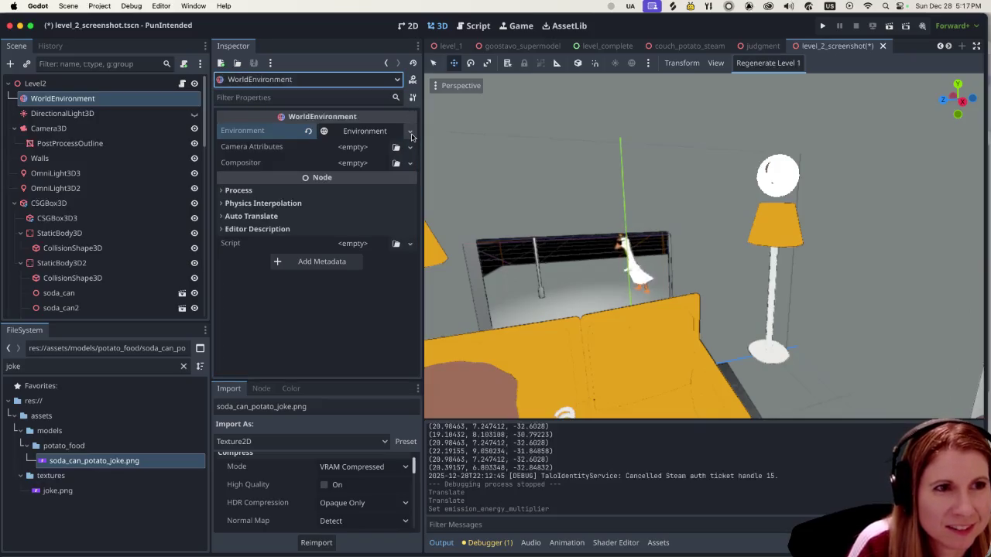
click(409, 133)
click(375, 131)
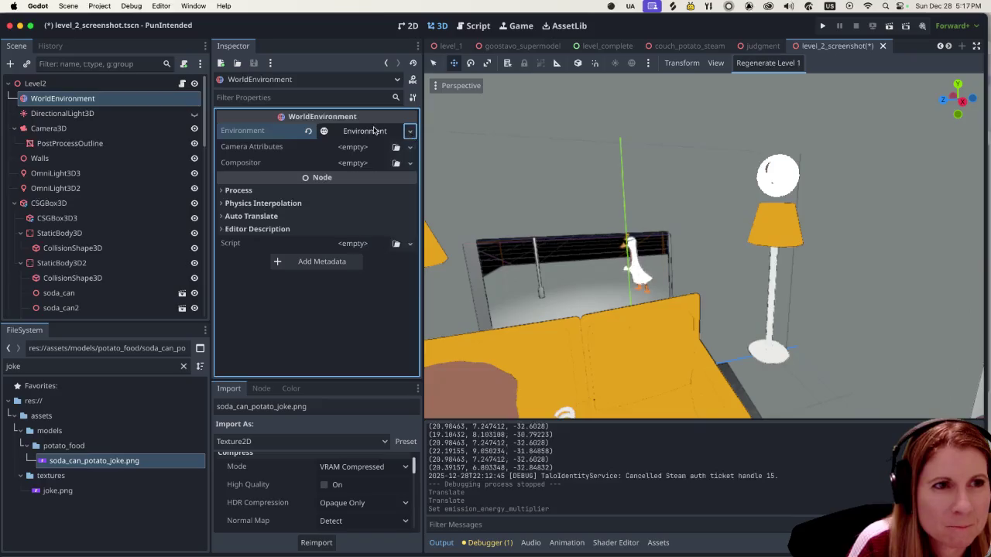
click(374, 131)
scroll(333, 201, down, 2)
scroll(313, 226, up, 2)
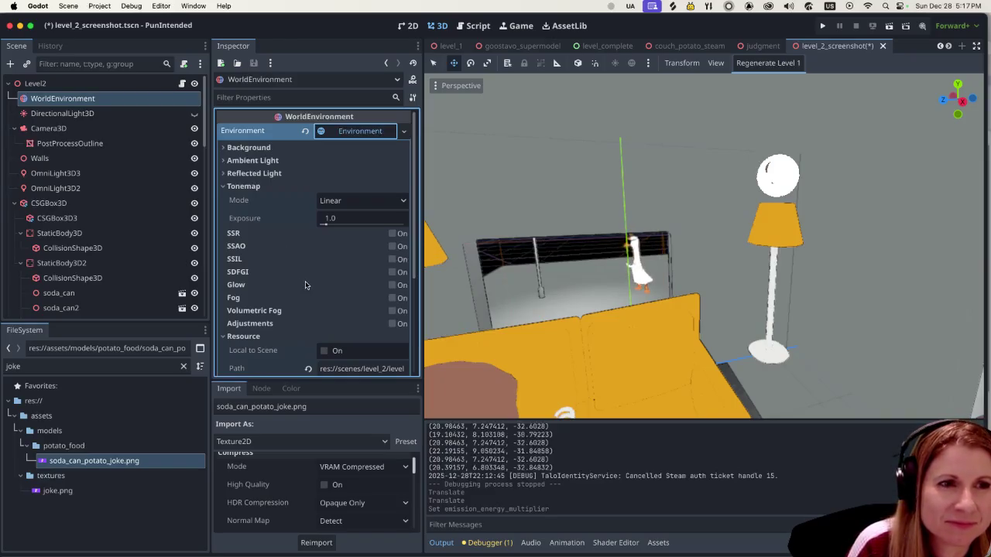
scroll(307, 283, down, 2)
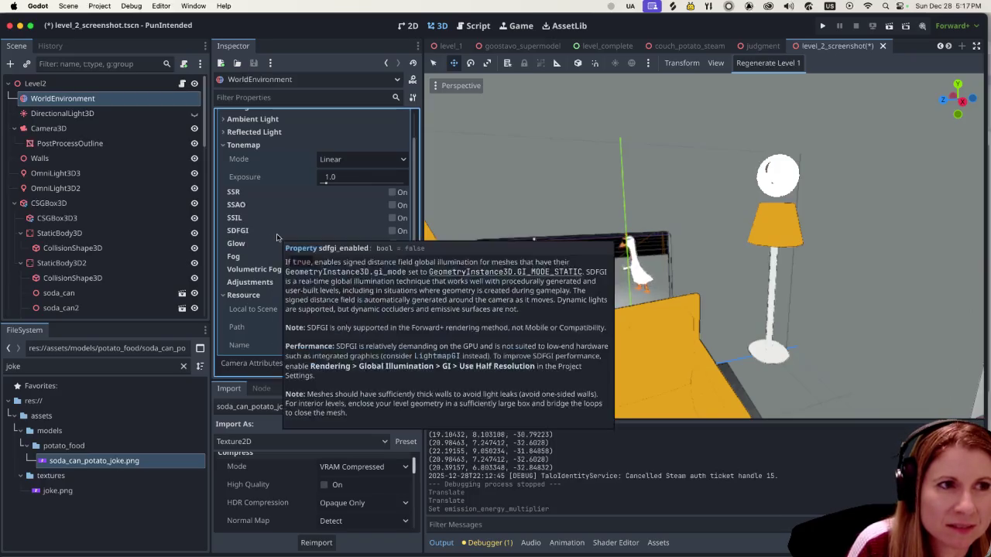
scroll(259, 232, up, 2)
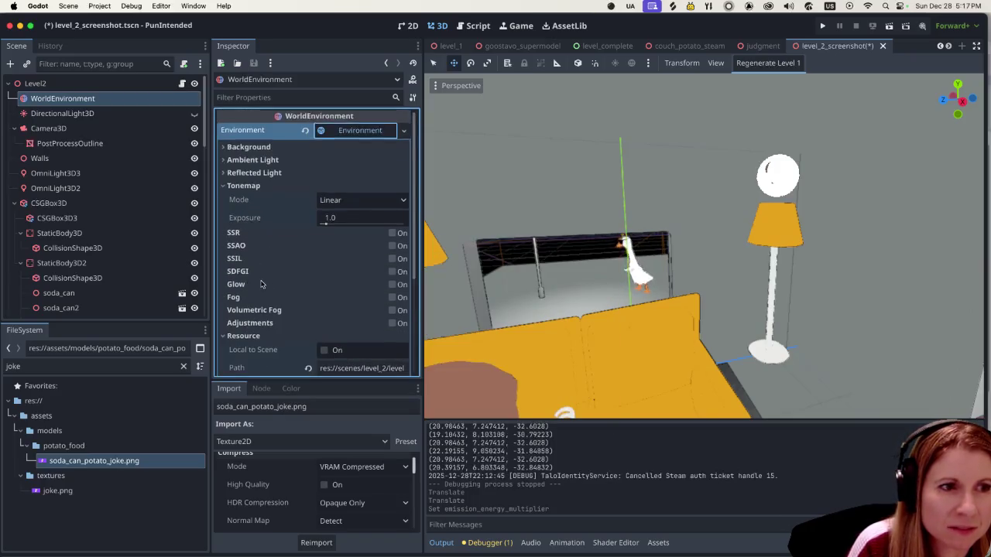
scroll(257, 278, down, 5)
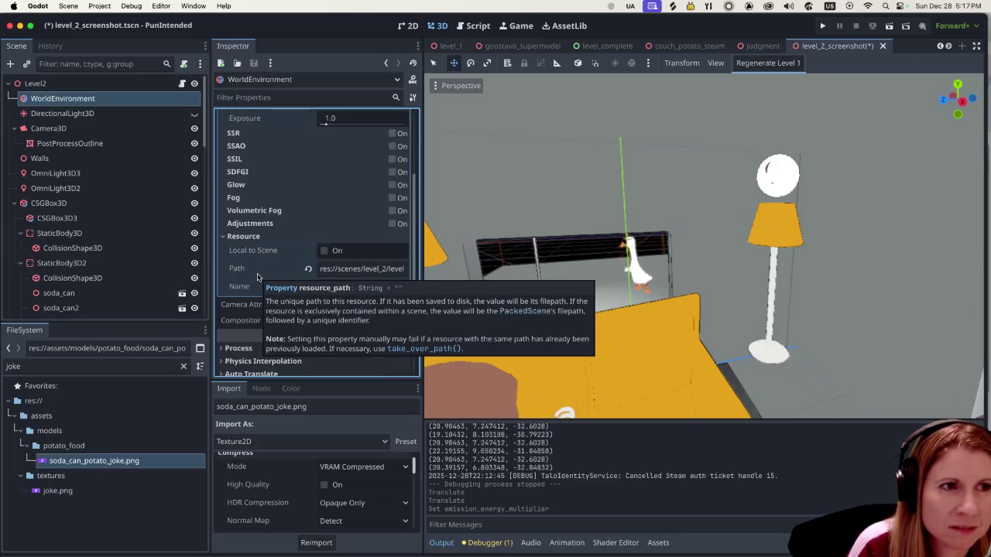
click(392, 185)
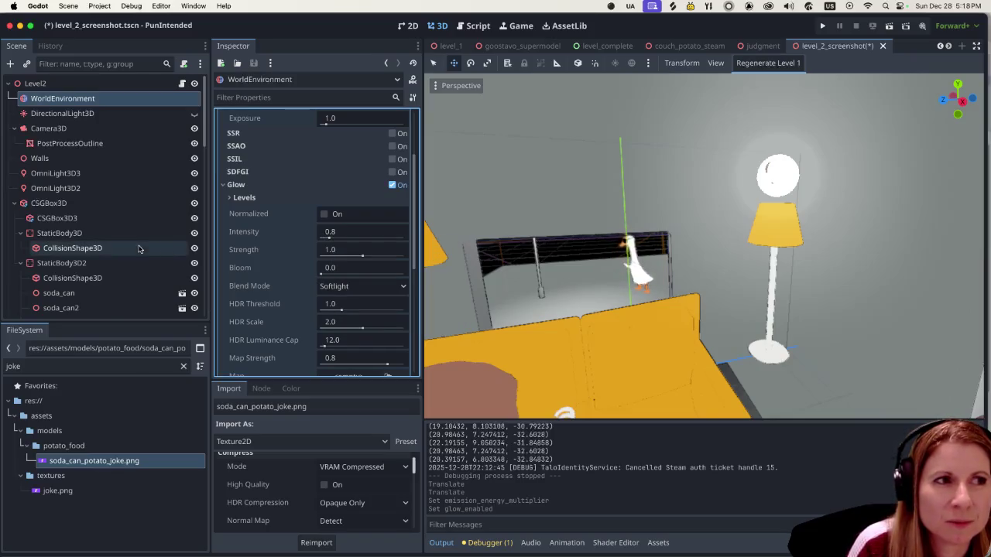
Inspect the second and third CSGSphere bulbs and their lights.
scroll(137, 247, down, 10)
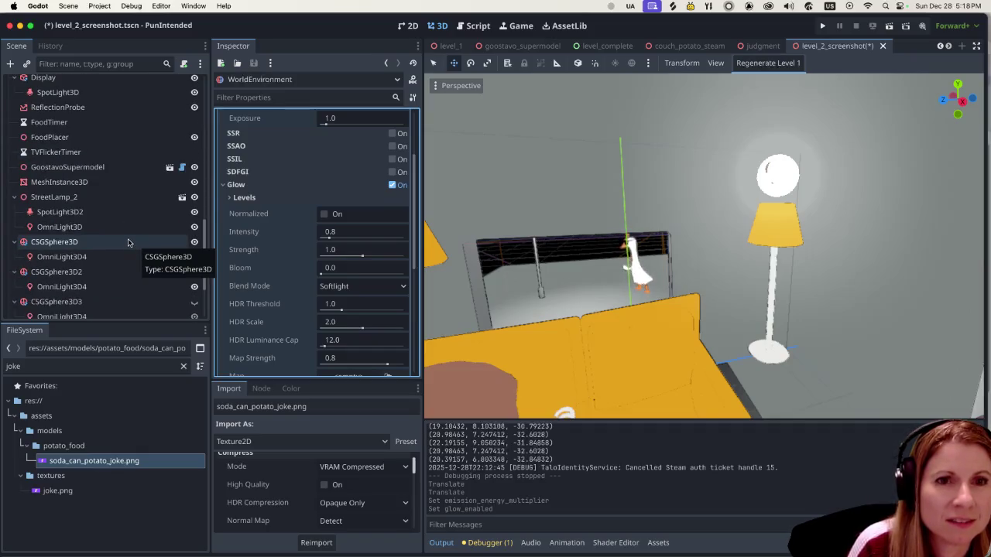
scroll(129, 242, down, 3)
click(103, 250)
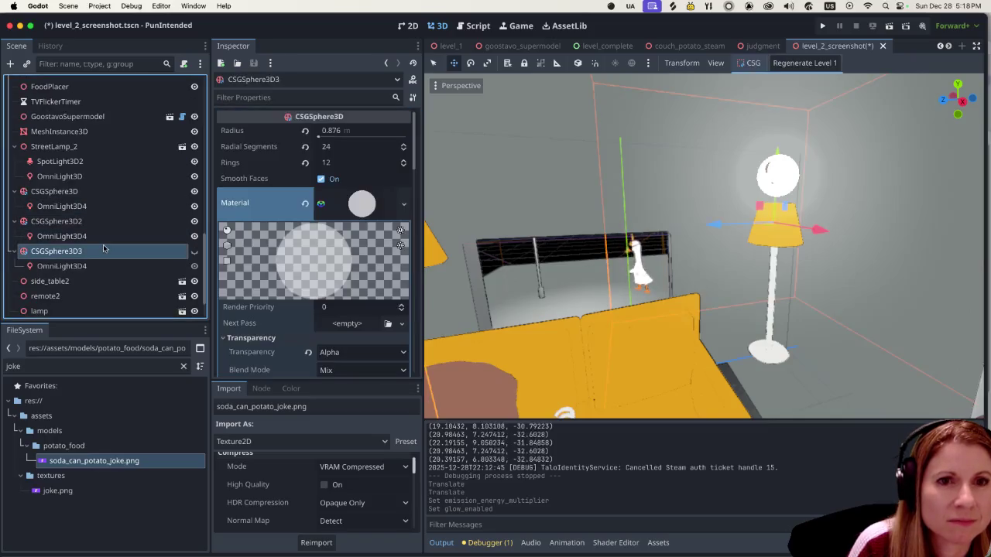
scroll(103, 248, down, 2)
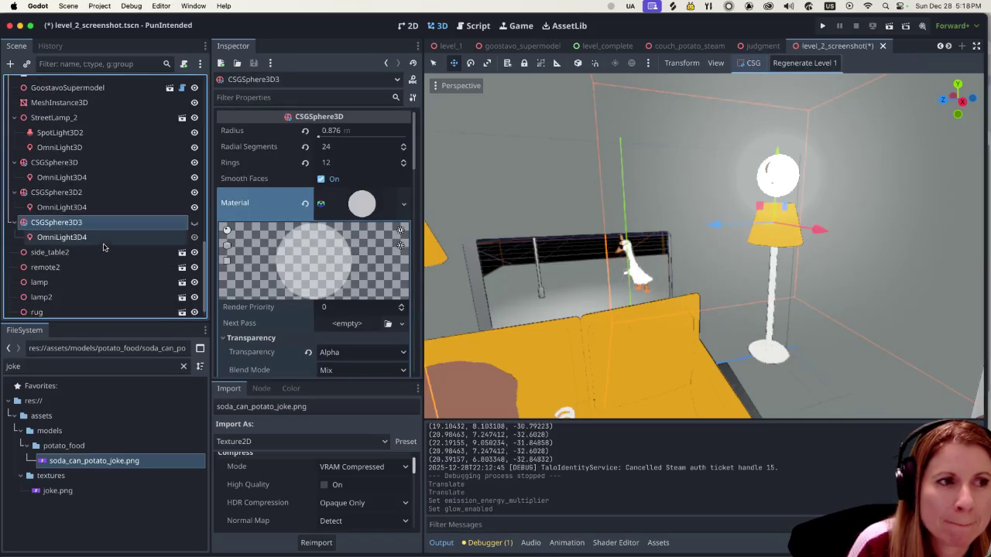
click(101, 237)
click(109, 209)
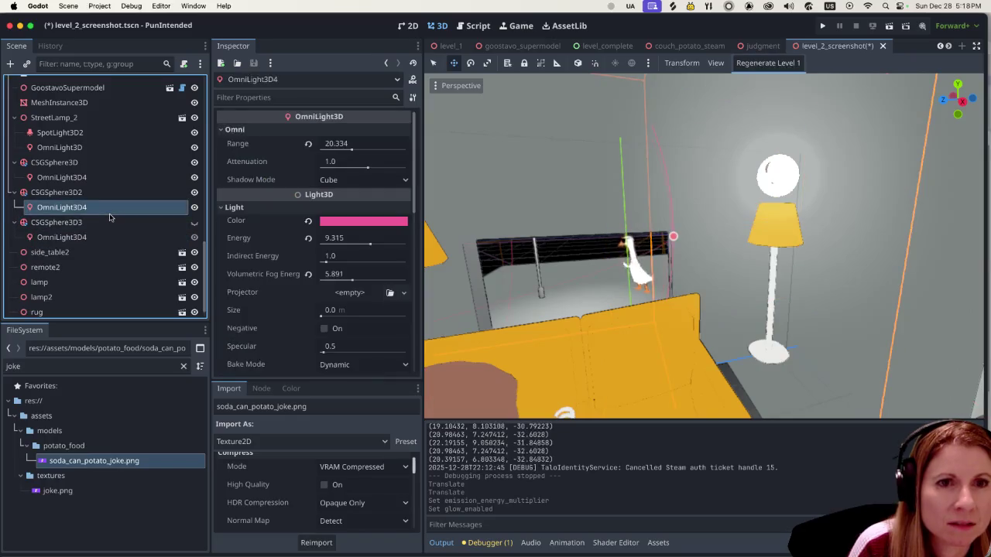
click(88, 222)
click(82, 193)
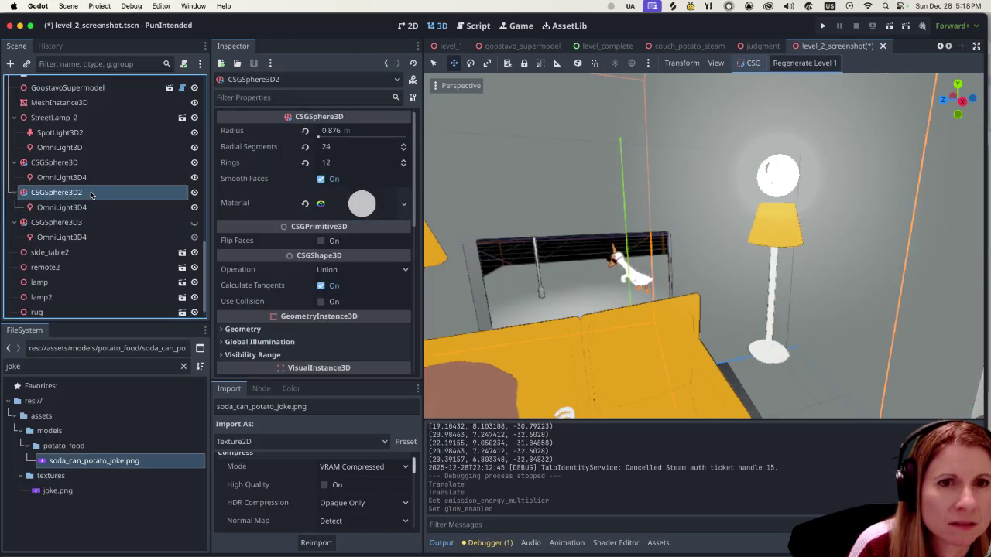
Lower the CSGSphere3D bulb's emission energy multiplier from 12.49 to 0.44.
click(82, 165)
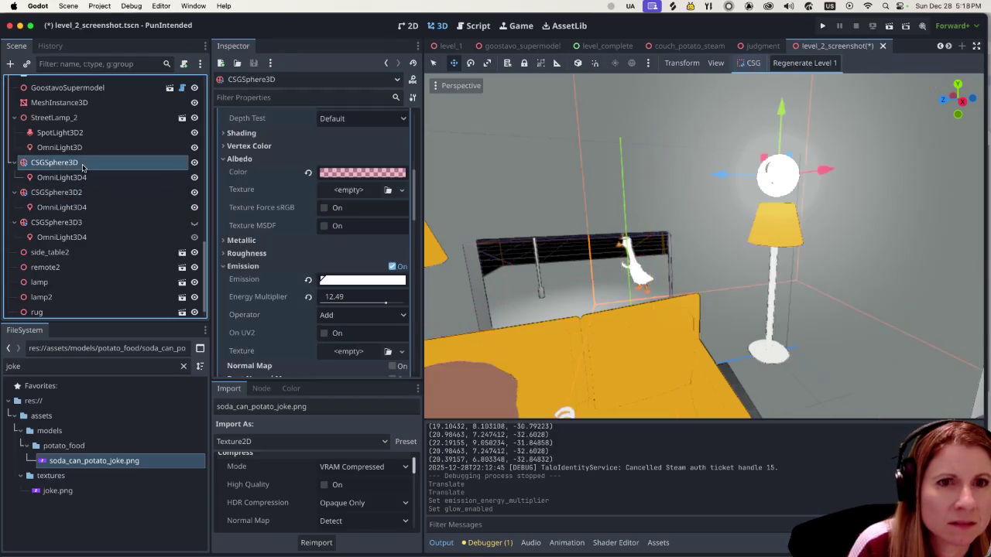
mouse_move(385, 304)
mouse_down()
mouse_move(323, 305)
mouse_move(361, 313)
mouse_move(323, 313)
mouse_move(320, 304)
mouse_up()
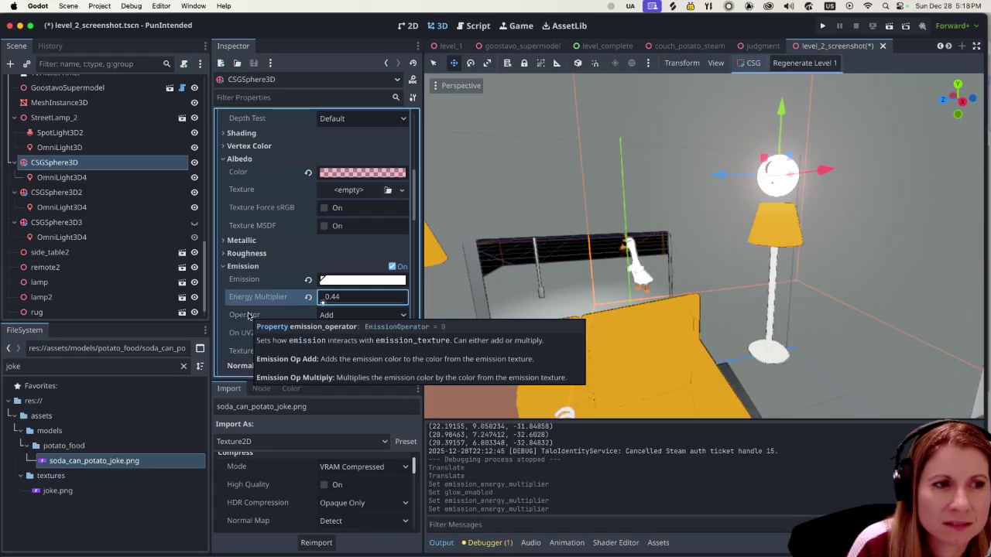
click(113, 180)
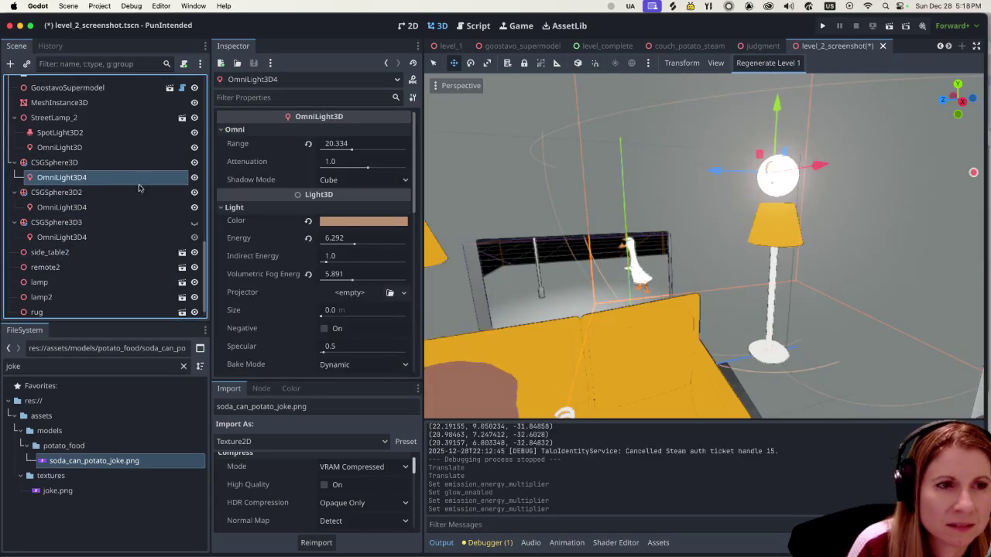
Set OmniLight3D4 to energy 1.955, indirect energy 0.904 and volumetric fog energy 4.542.
mouse_move(326, 262)
mouse_down()
mouse_move(344, 263)
mouse_move(326, 264)
mouse_move(346, 243)
mouse_move(333, 244)
mouse_move(331, 256)
mouse_up()
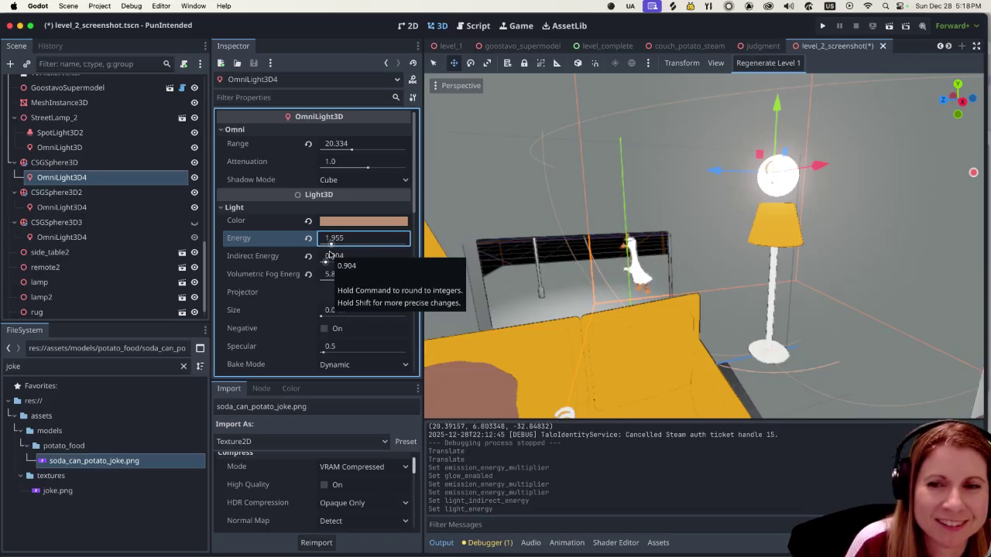
scroll(338, 289, down, 2)
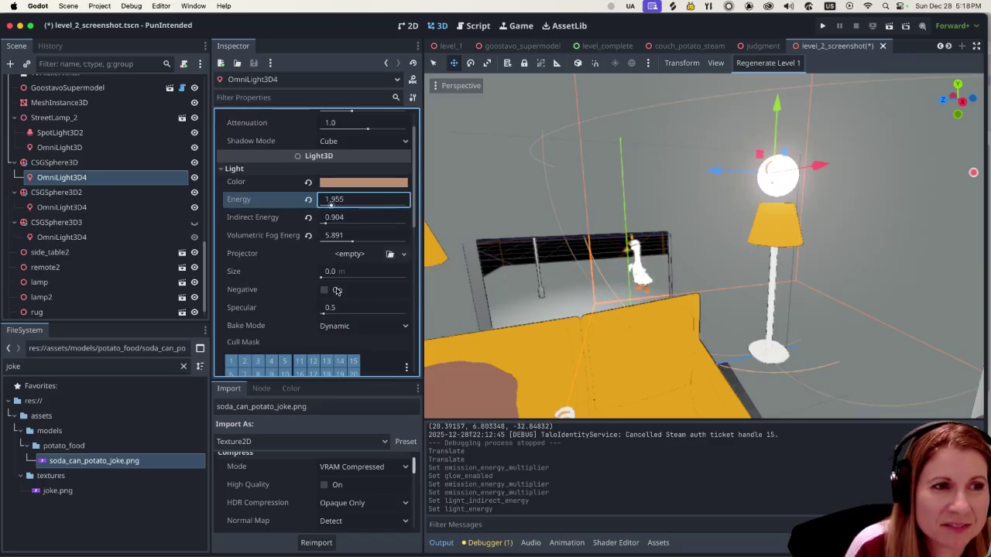
mouse_move(353, 240)
mouse_down()
mouse_move(329, 243)
mouse_move(347, 245)
mouse_up()
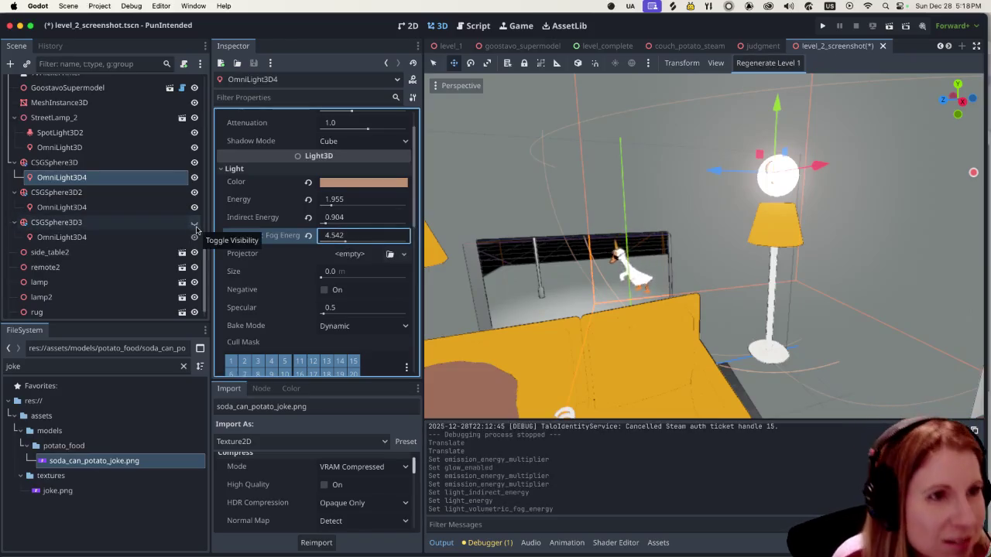
Hide the CSGSphere3D3 sphere and bring up the light's Color picker.
click(193, 222)
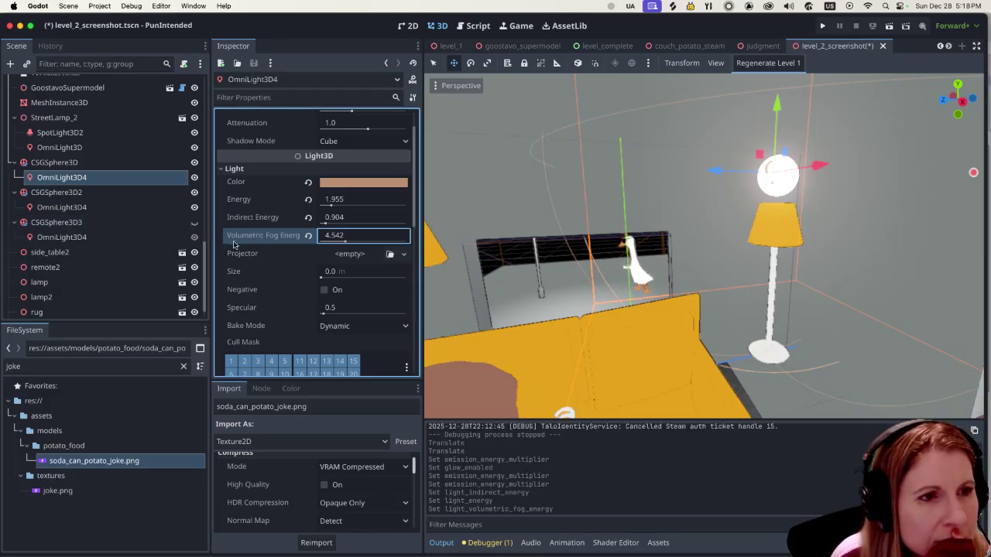
scroll(328, 275, up, 2)
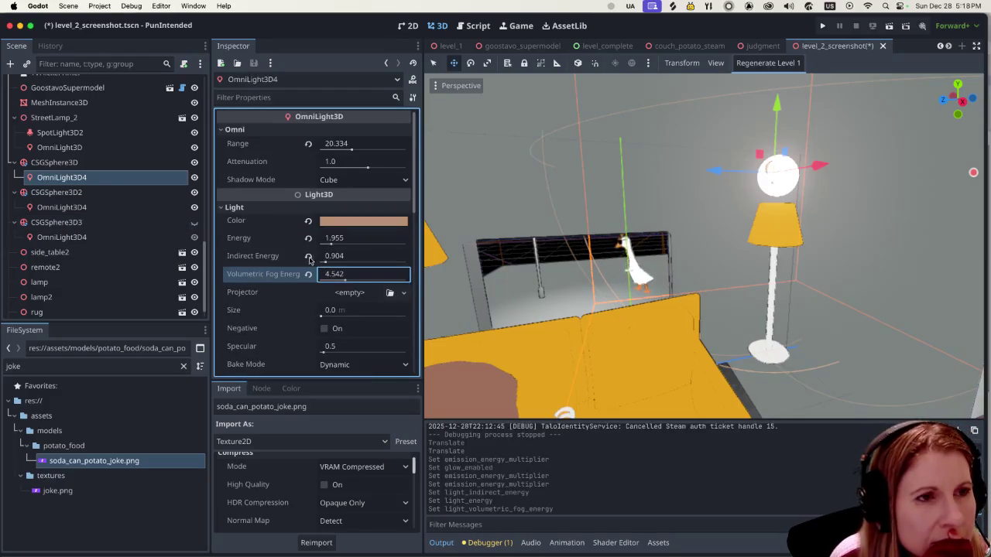
click(371, 222)
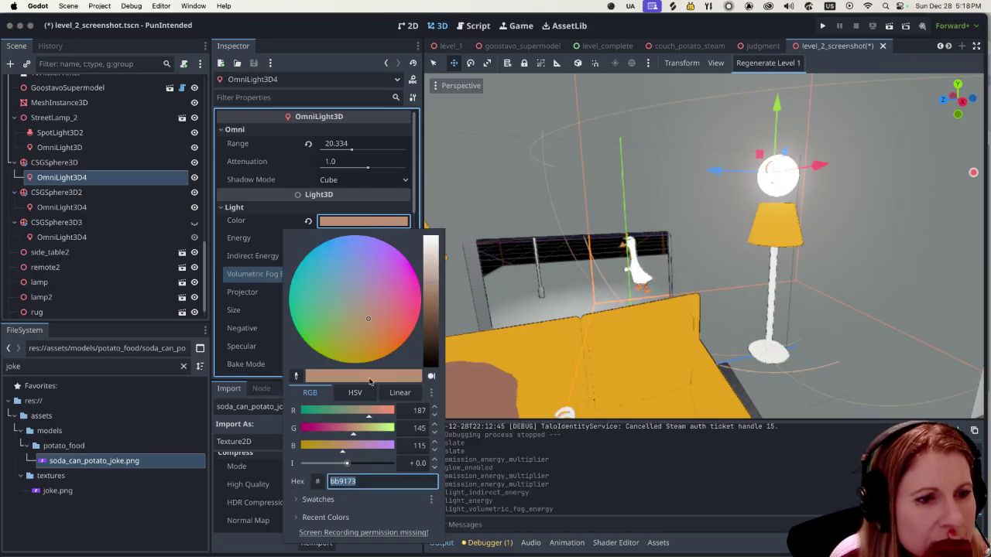
Show the saved colour swatches and preview a brighter light colour intensity.
click(318, 500)
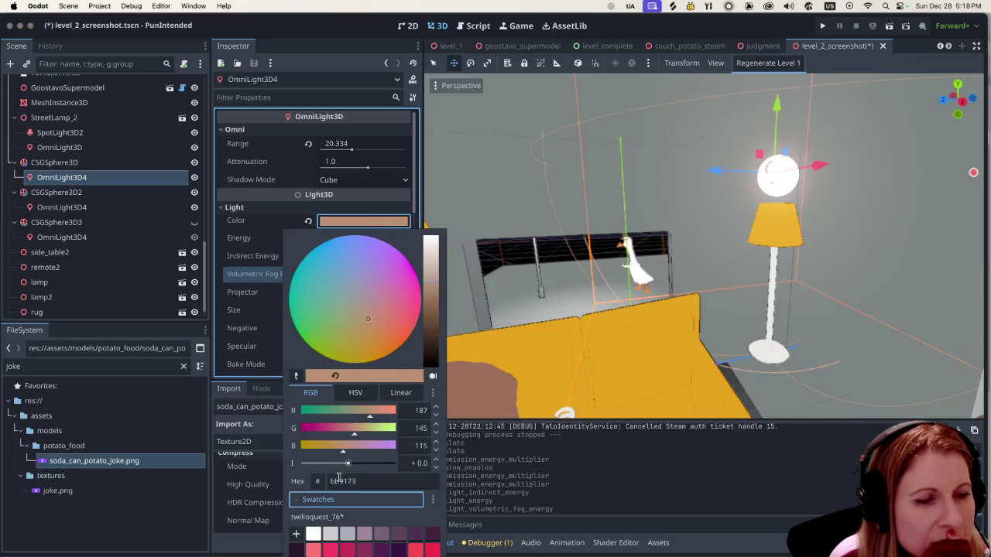
click(261, 236)
click(351, 224)
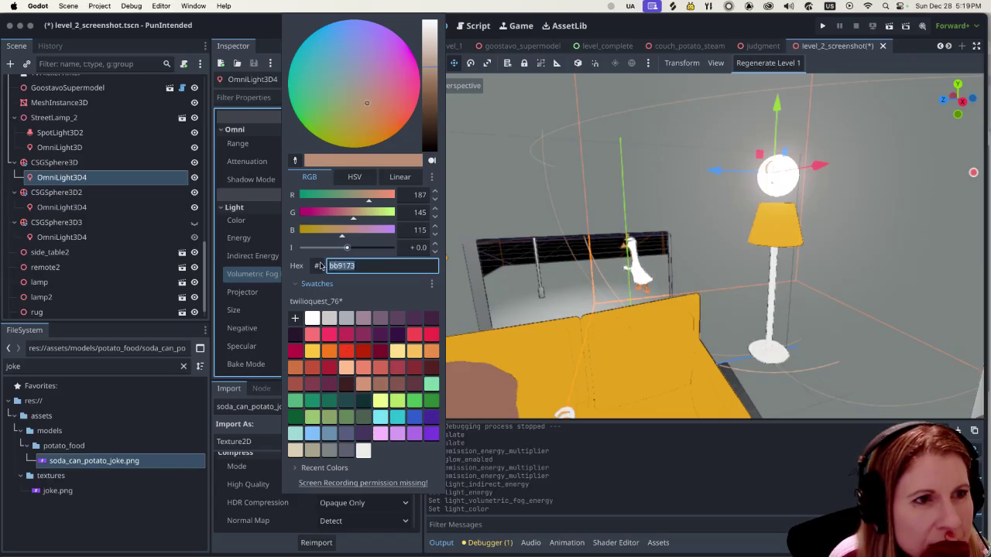
drag(346, 248, 381, 251)
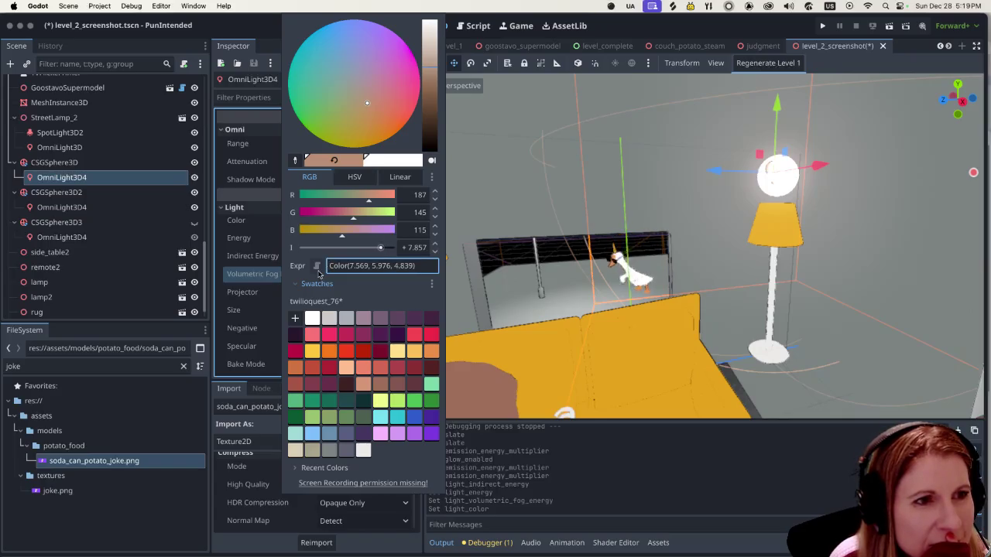
click(273, 225)
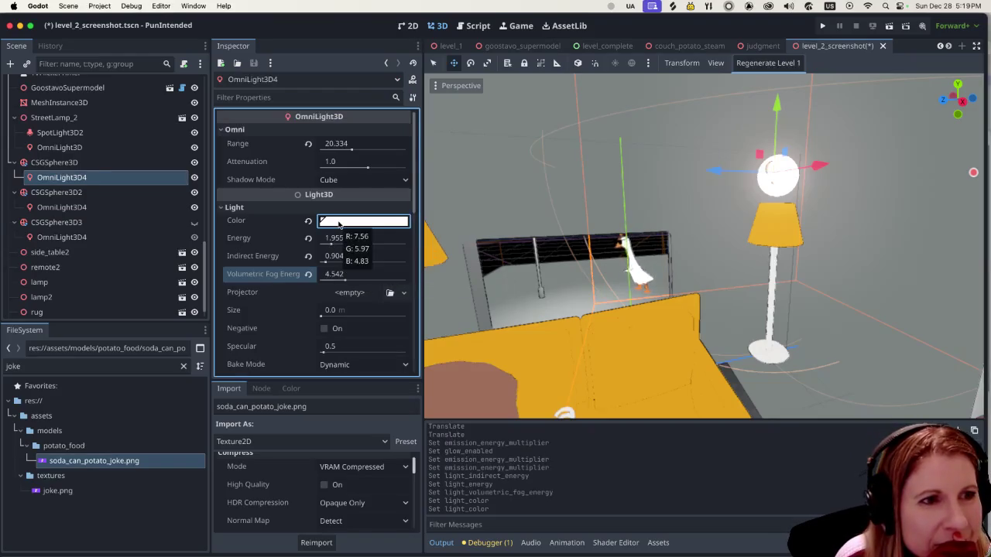
click(338, 222)
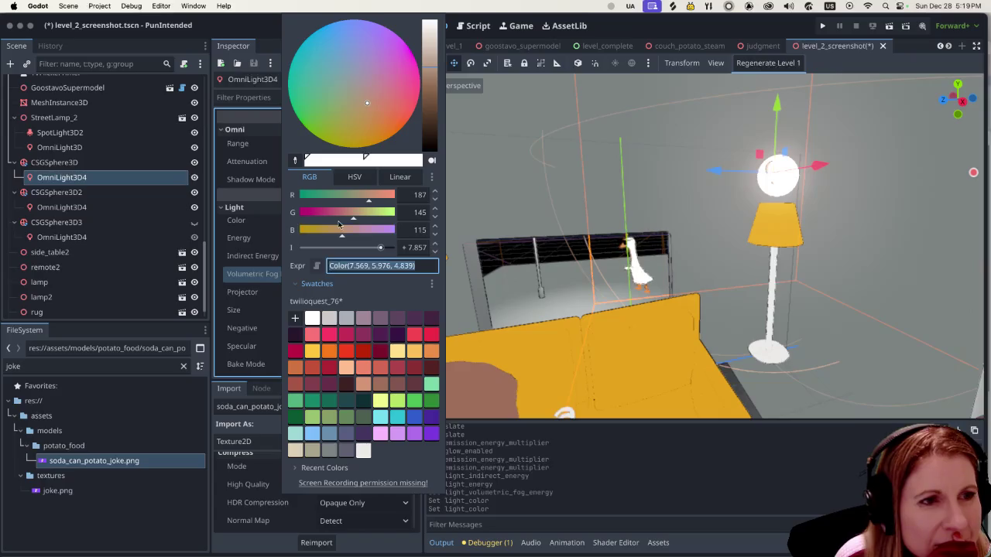
Lower the intensity to about 2.5 and set the light colour to purple #472a9c.
mouse_move(381, 249)
mouse_down()
mouse_move(334, 248)
mouse_move(358, 250)
mouse_move(335, 249)
mouse_move(350, 251)
mouse_up()
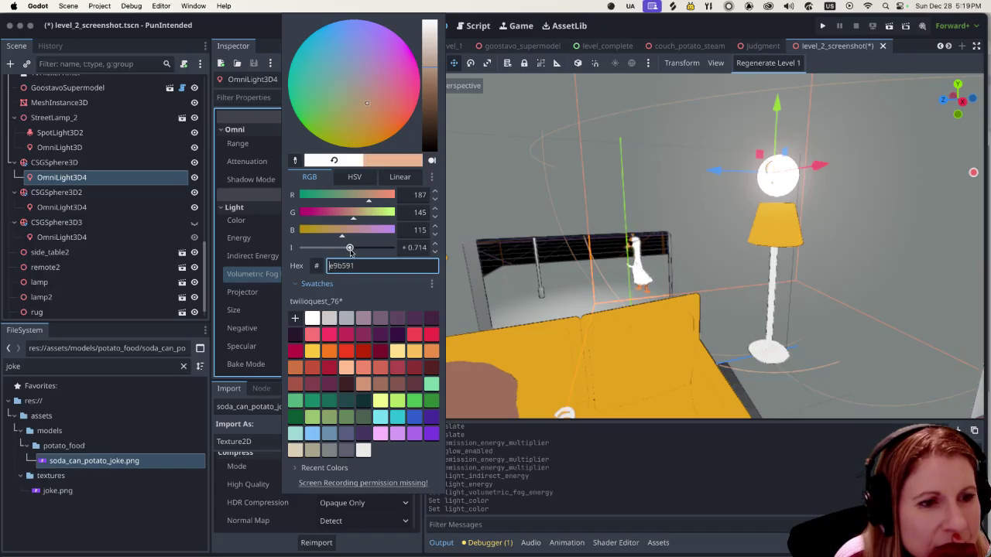
click(422, 440)
click(429, 434)
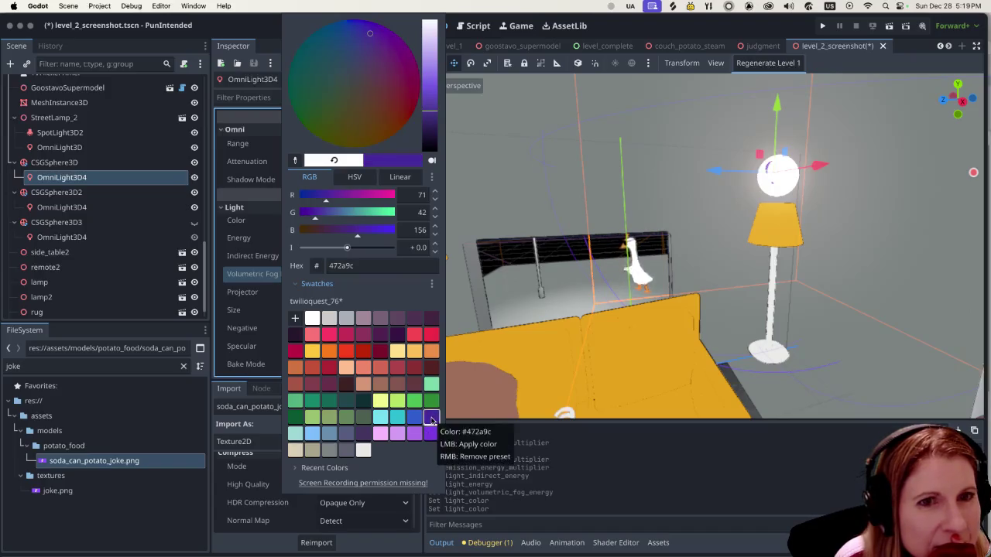
click(266, 296)
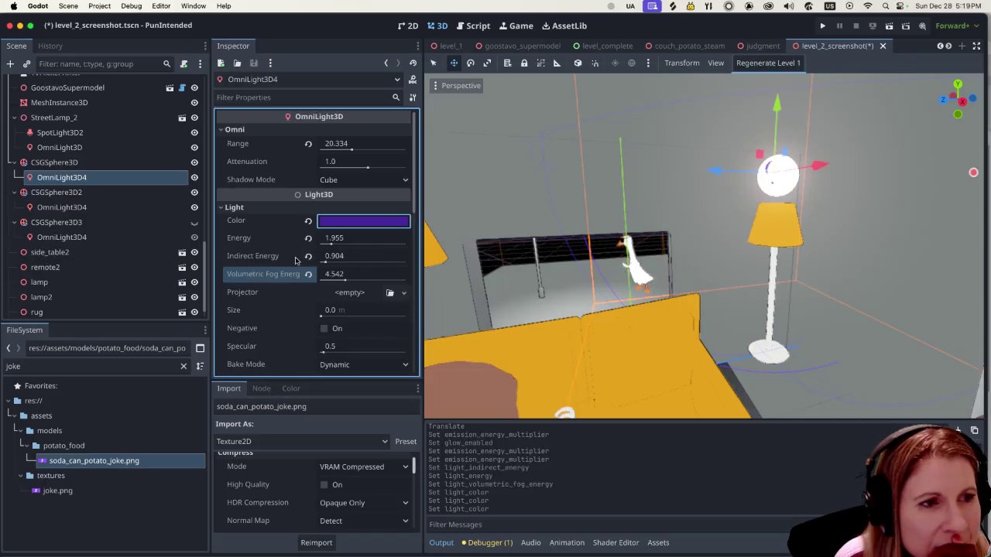
click(329, 310)
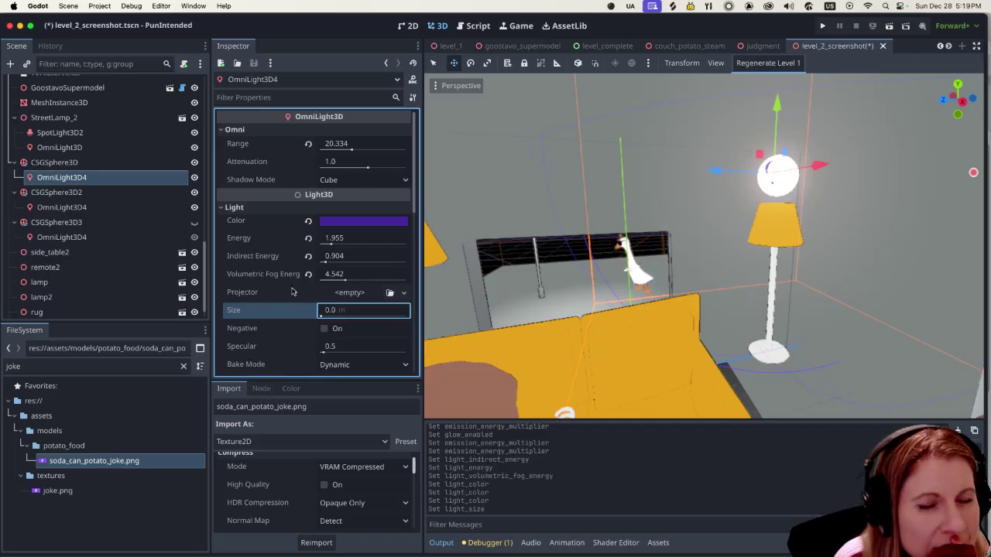
Confirm the light size and nudge the bulb light down, then slightly back up.
key(Return)
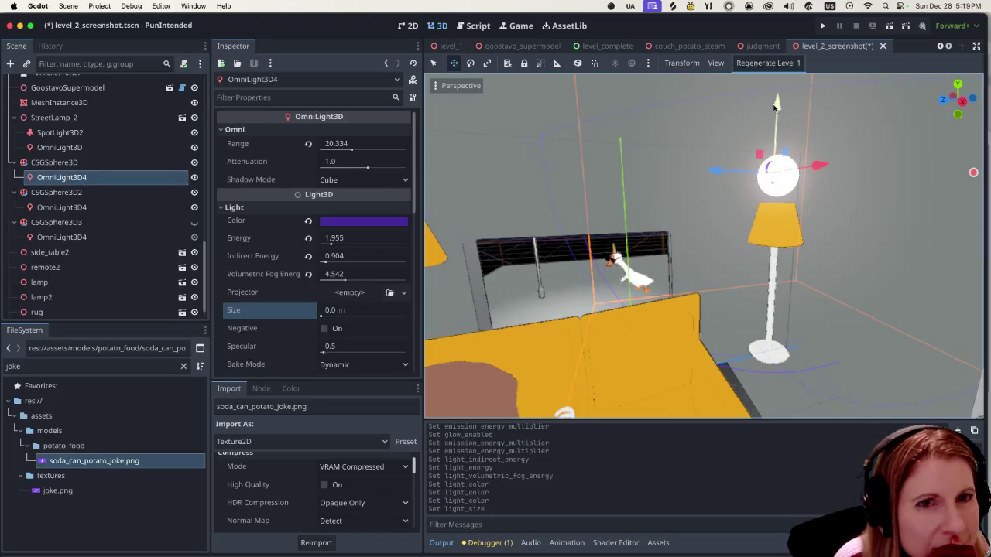
mouse_move(775, 102)
mouse_down()
mouse_move(766, 130)
mouse_move(733, 130)
mouse_move(741, 114)
mouse_up()
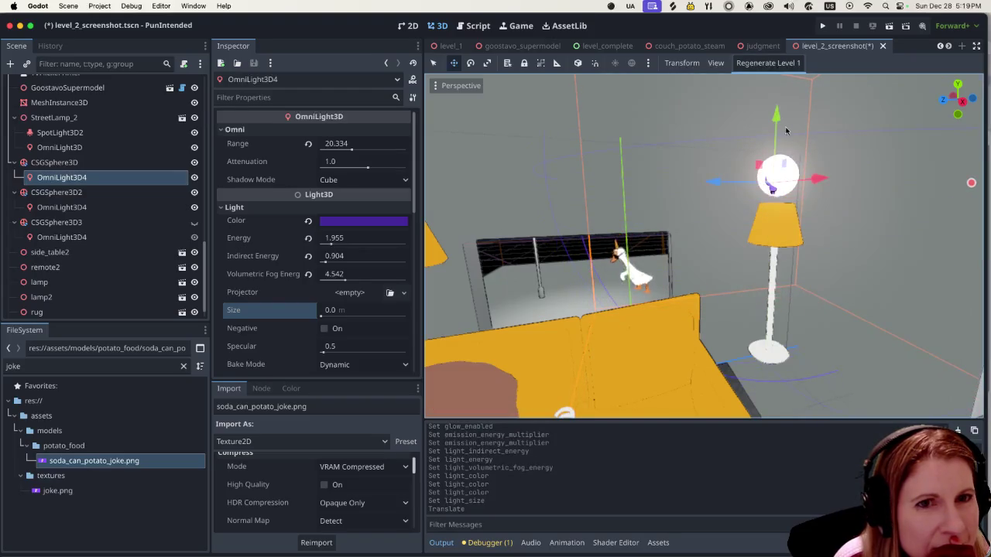
drag(776, 116, 779, 106)
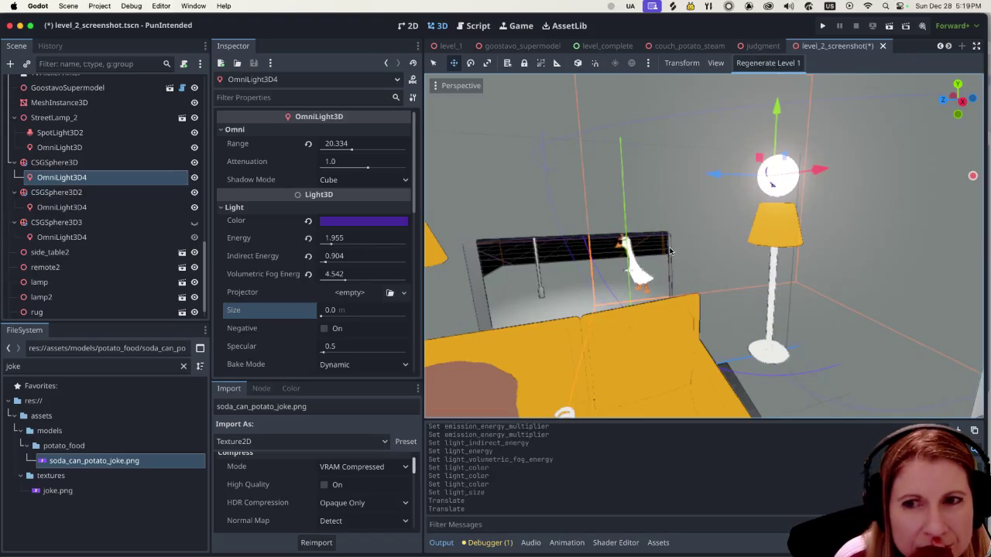
scroll(611, 264, down, 8)
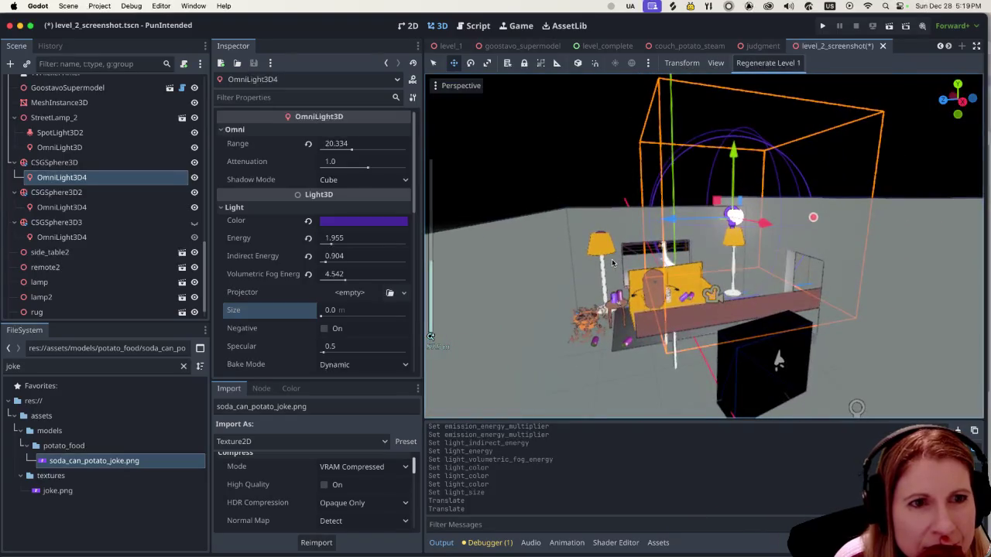
scroll(612, 258, up, 8)
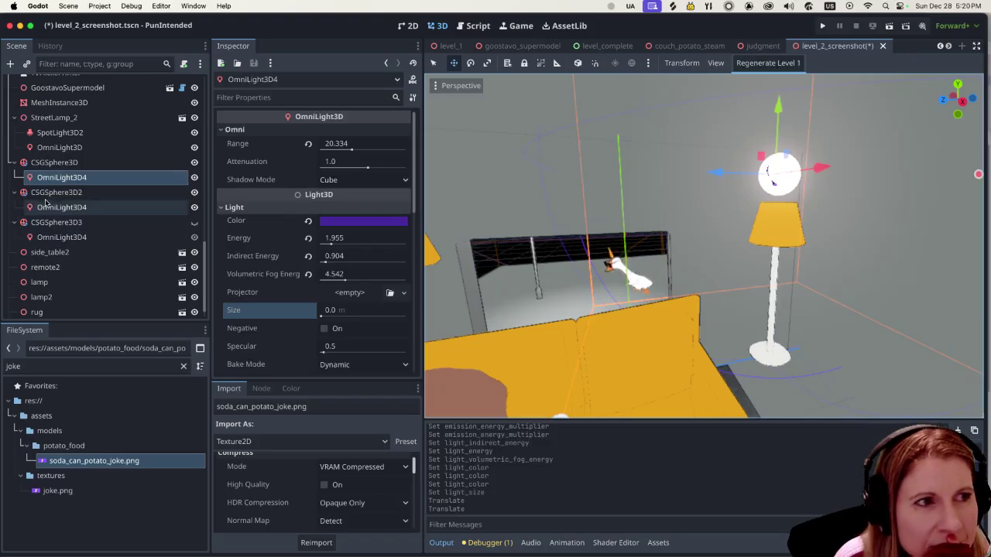
Lower CSGSphere3D and OmniLight3D4 together into the lamp shade, then save and run.
shift+click(77, 192)
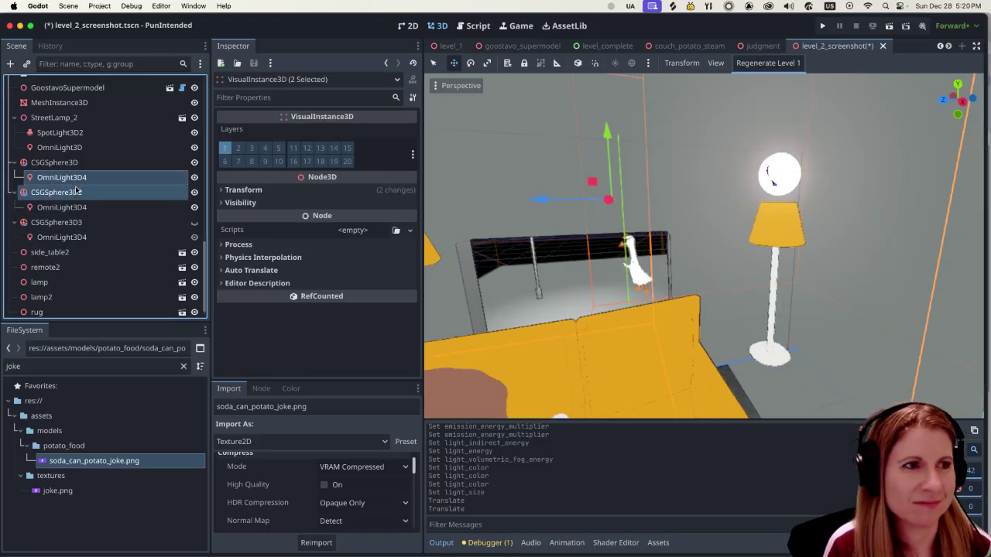
click(90, 163)
shift+click(89, 177)
mouse_move(789, 103)
mouse_down()
mouse_move(741, 189)
mouse_move(745, 169)
mouse_up()
key(super+r)
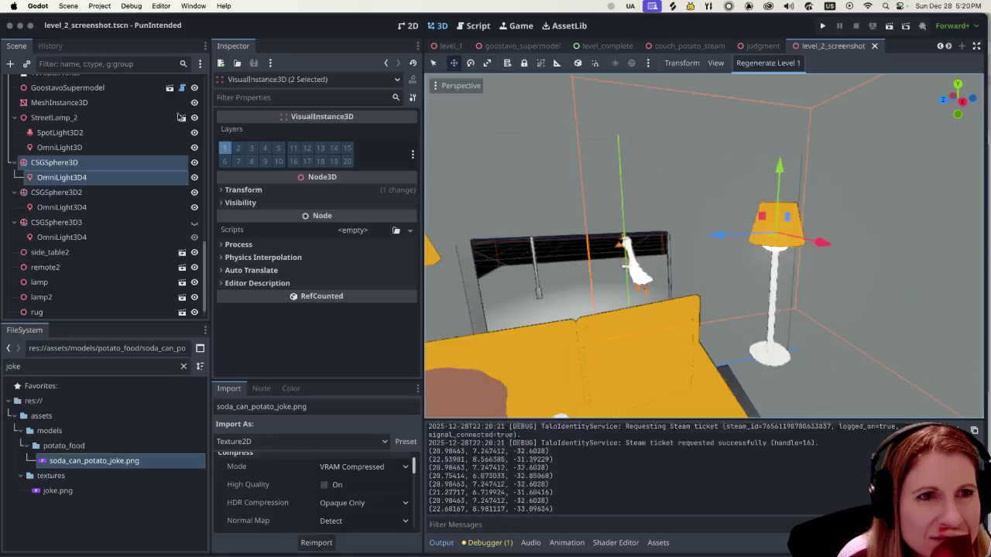
Close the running PunIntended game window to return to the editor.
click(7, 21)
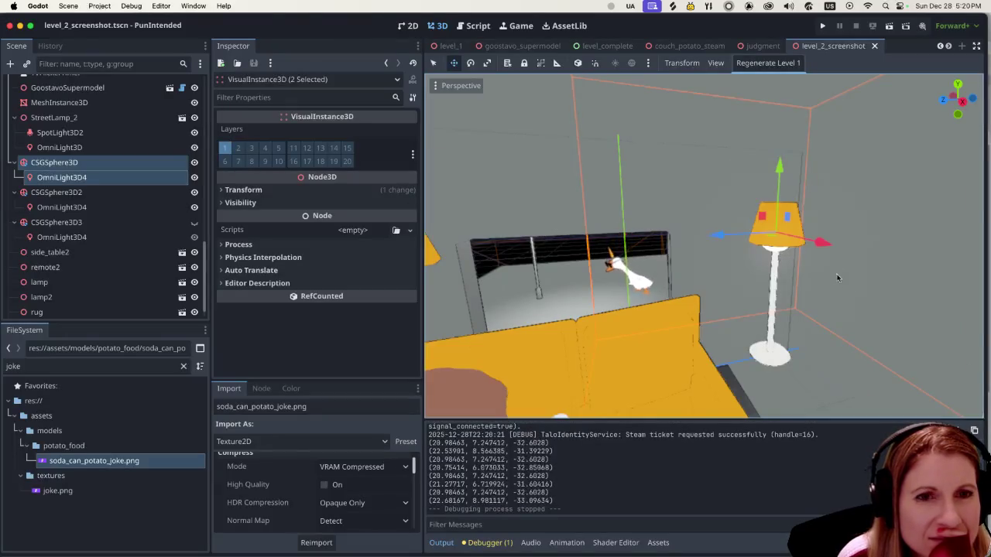
Shift the bulb sphere and its light slightly along the X axis inside the lamp.
scroll(823, 289, up, 1)
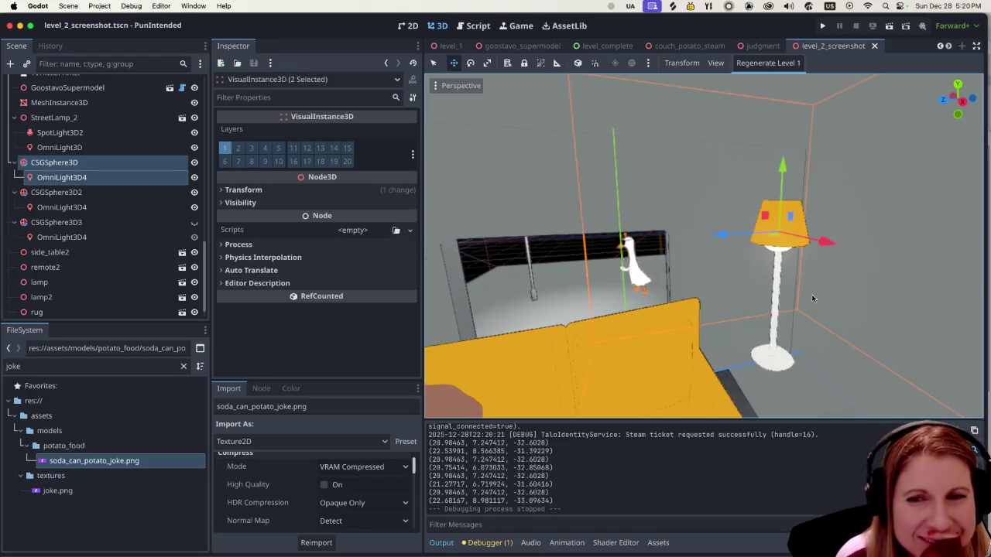
scroll(810, 304, up, 1)
scroll(810, 304, up, 5)
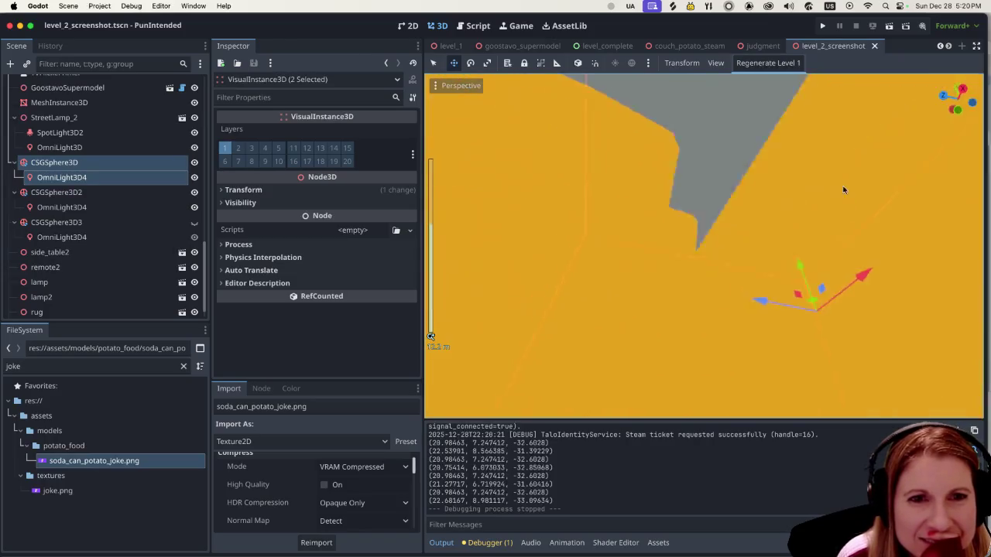
mouse_move(829, 155)
mouse_down()
mouse_move(783, 98)
mouse_move(899, 265)
mouse_move(938, 294)
mouse_move(723, 326)
mouse_move(871, 301)
mouse_move(817, 303)
mouse_move(747, 240)
mouse_move(887, 300)
mouse_move(929, 297)
mouse_up()
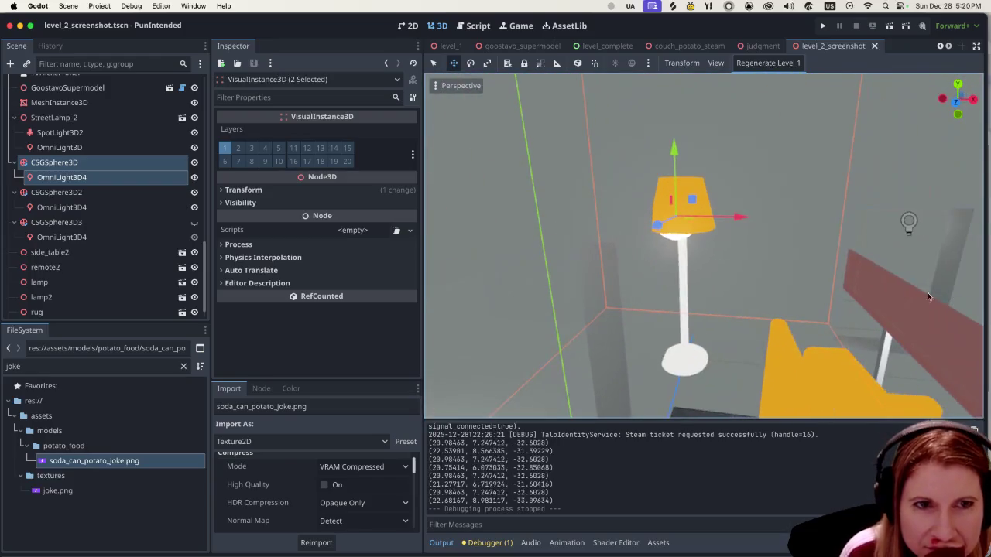
mouse_move(733, 217)
mouse_down()
mouse_move(752, 216)
mouse_move(744, 217)
mouse_up()
mouse_move(773, 266)
mouse_down()
mouse_move(652, 245)
mouse_move(858, 290)
mouse_move(792, 336)
mouse_move(738, 160)
mouse_move(797, 224)
mouse_move(778, 348)
mouse_up()
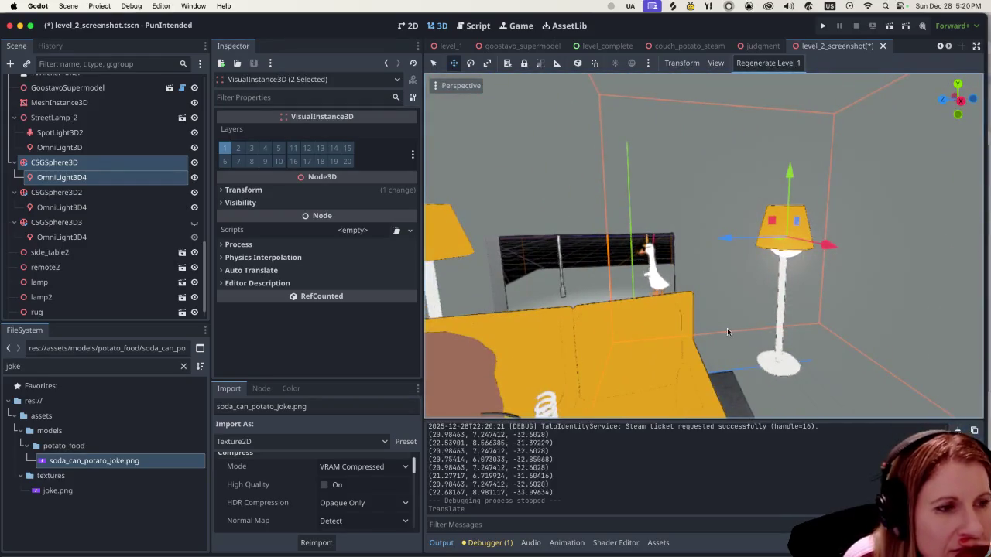
scroll(742, 331, down, 5)
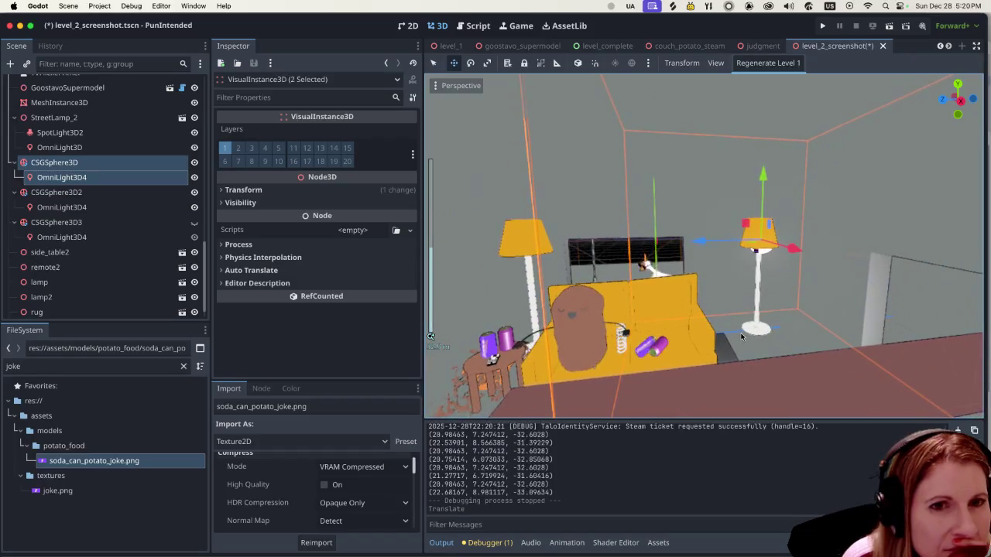
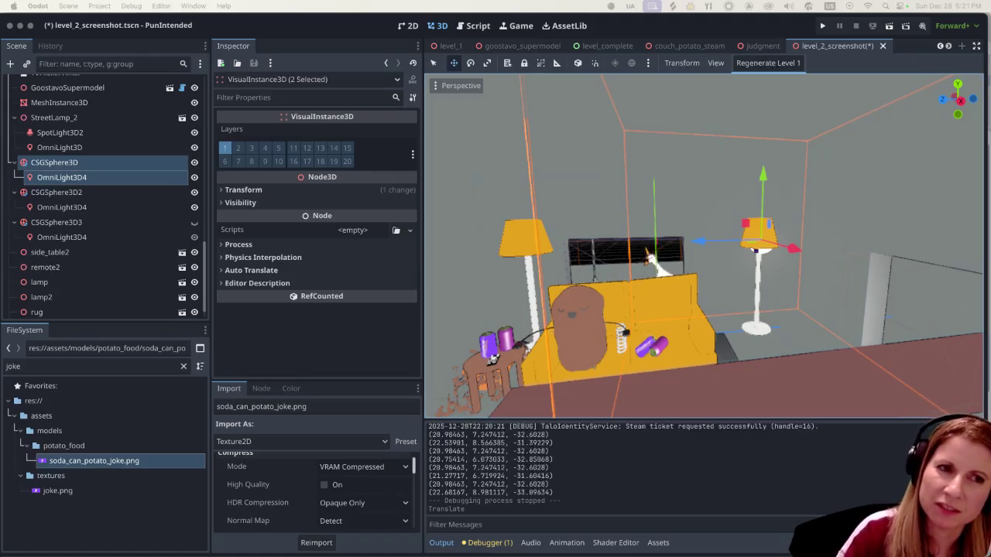
Select OmniLight3D3 in the Scene dock and frame it in the viewport.
scroll(882, 221, up, 3)
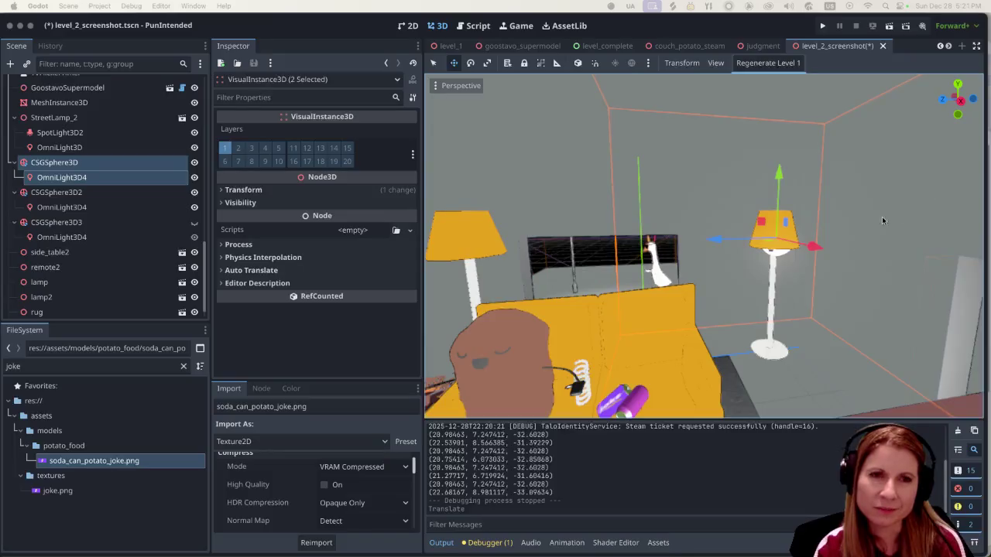
scroll(800, 274, down, 5)
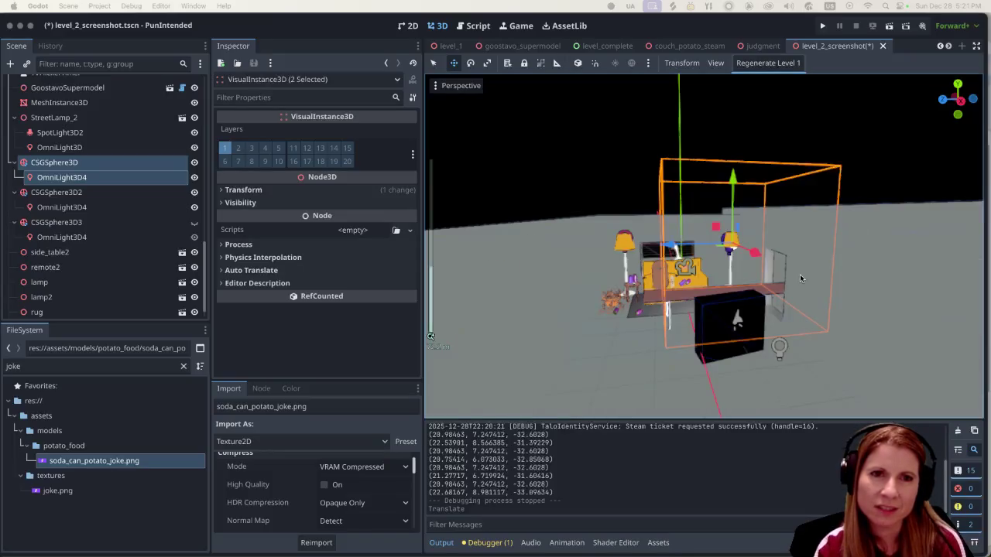
scroll(800, 277, up, 4)
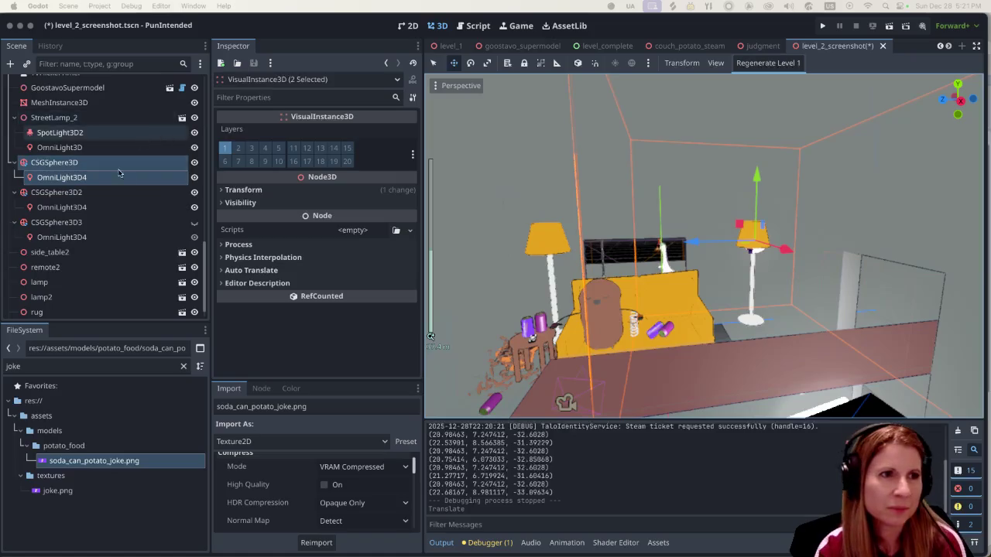
scroll(133, 159, up, 10)
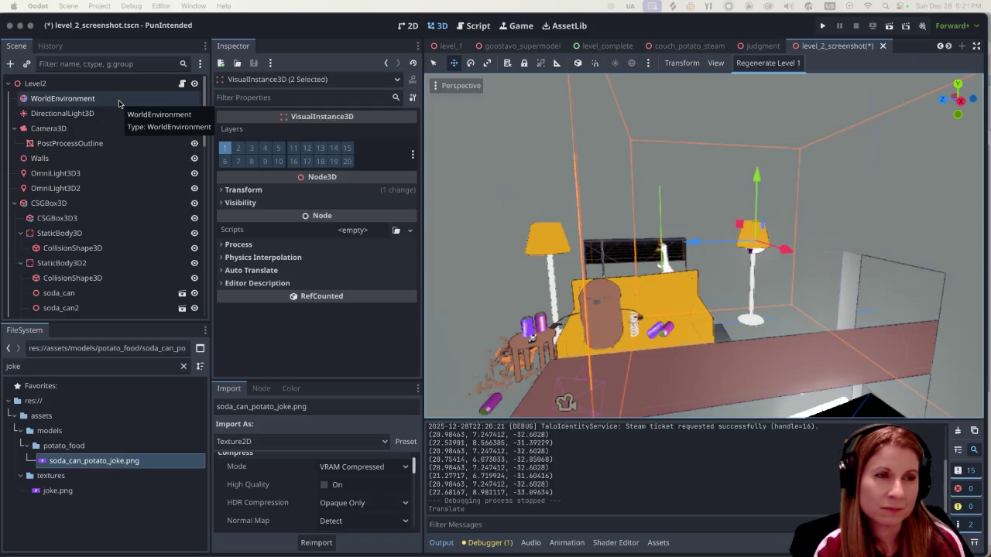
click(96, 173)
key(f)
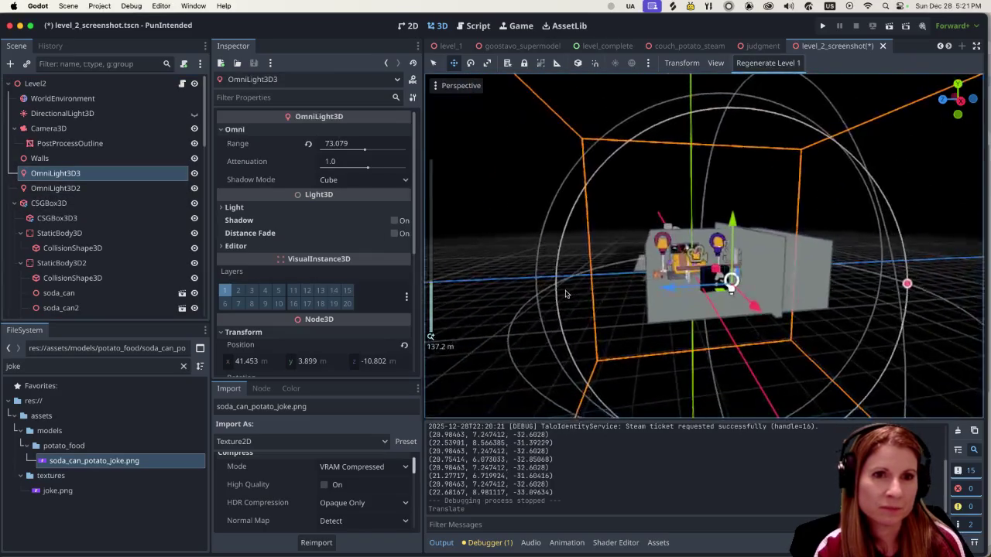
Turn off visibility for OmniLight3D3 and OmniLight3D2.
click(105, 188)
click(108, 176)
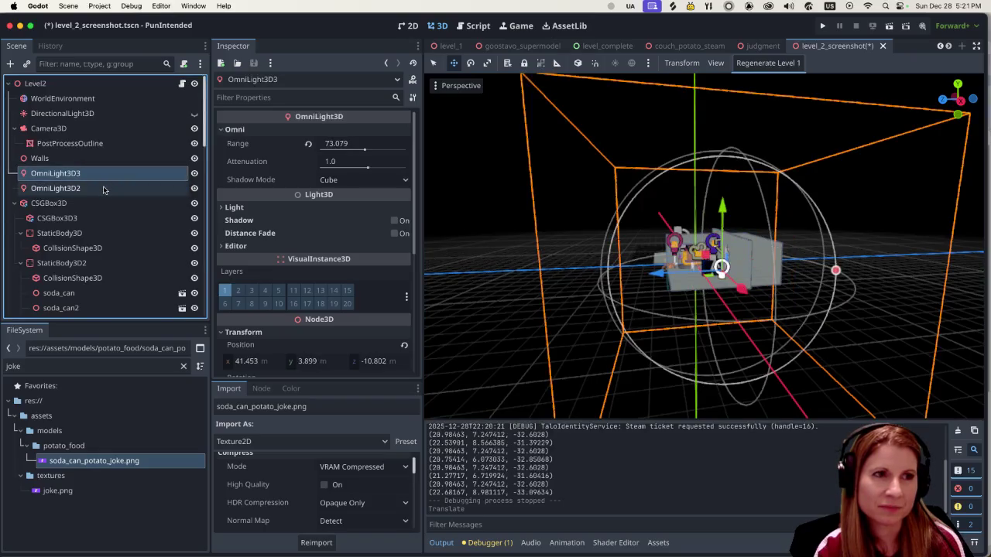
scroll(675, 294, up, 5)
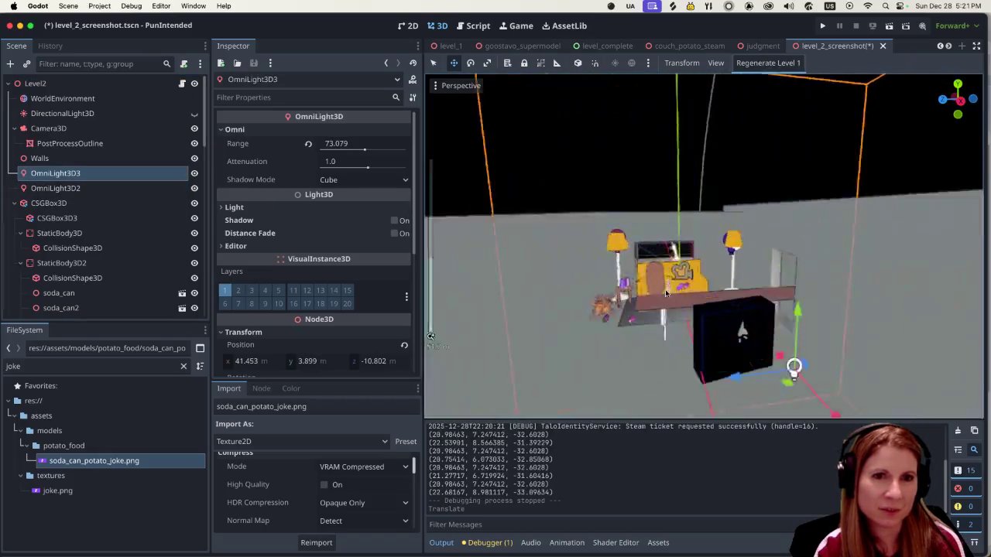
click(195, 174)
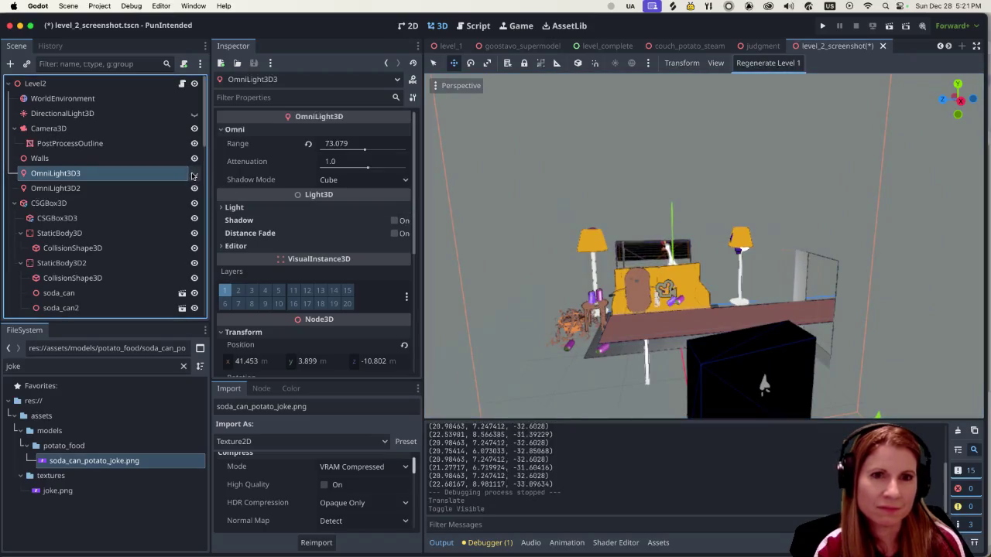
click(195, 189)
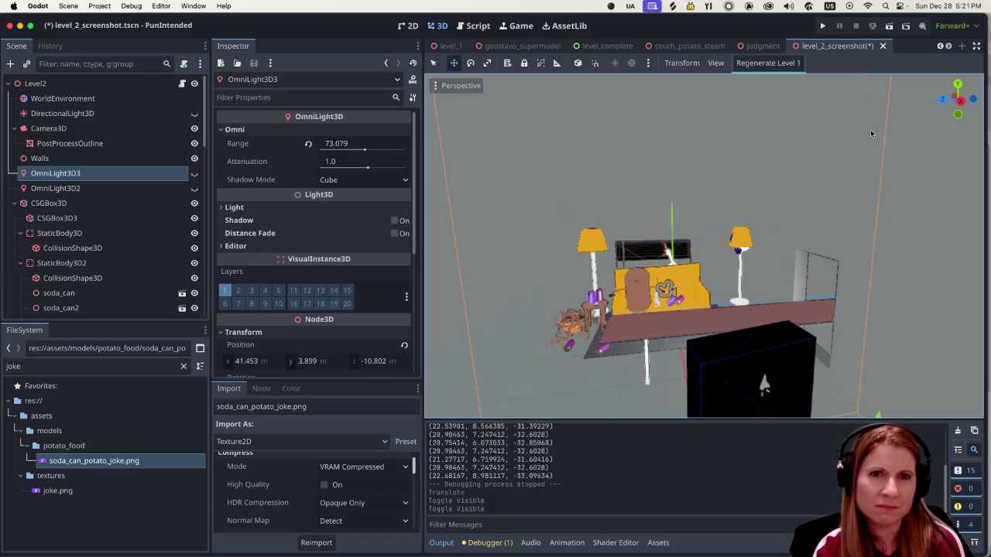
Save and test-run Level 2, then show both omni lights again and toggle DirectionalLight3D.
click(889, 26)
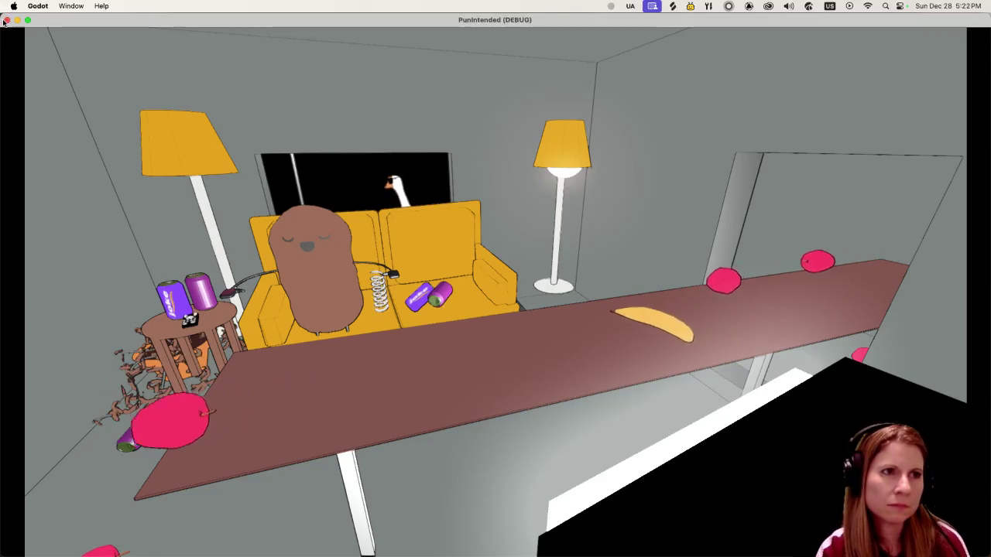
click(7, 19)
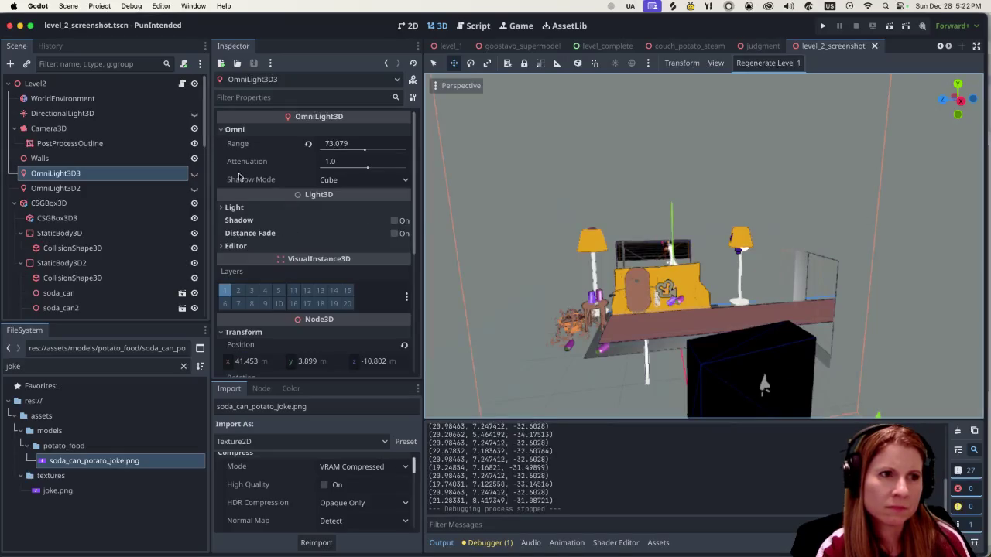
click(194, 174)
click(194, 188)
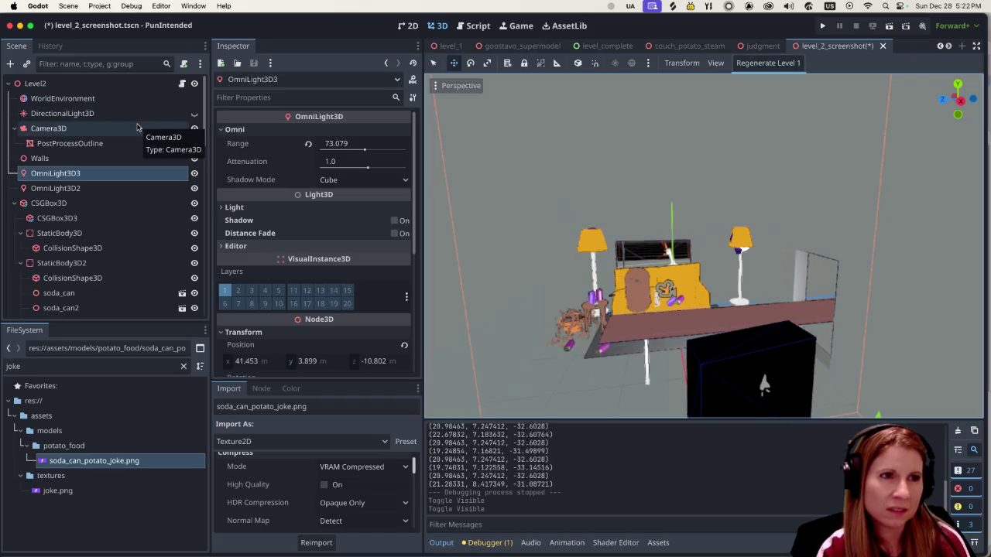
click(194, 114)
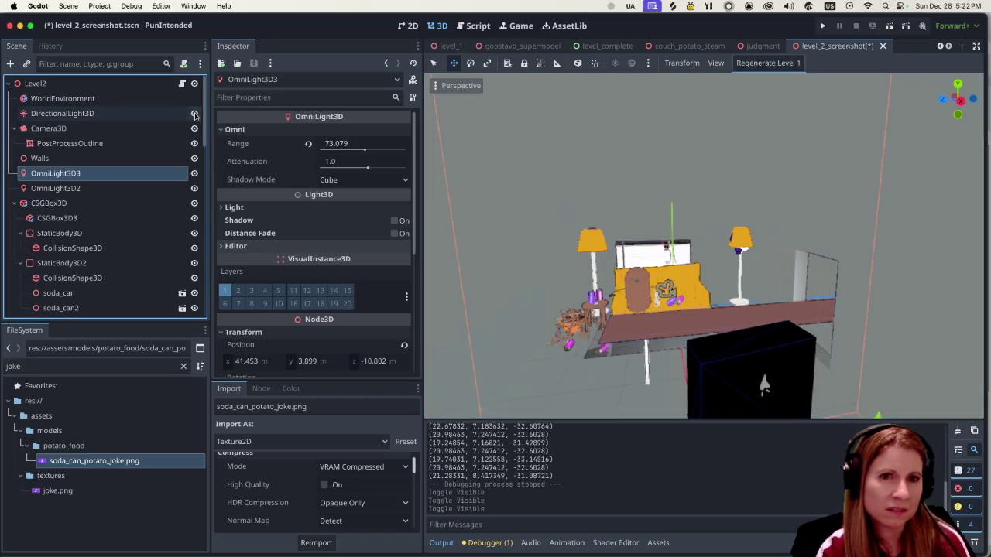
click(195, 114)
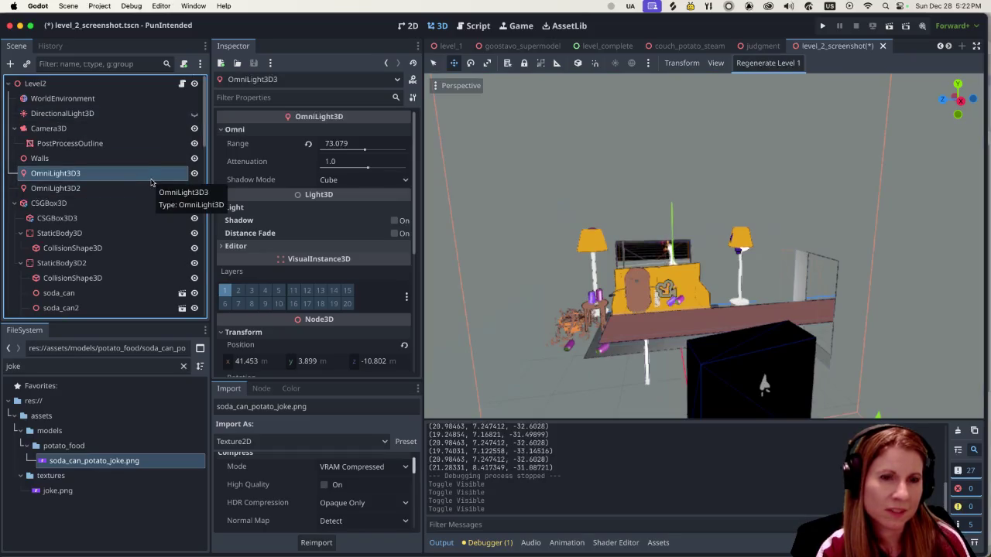
scroll(648, 297, up, 4)
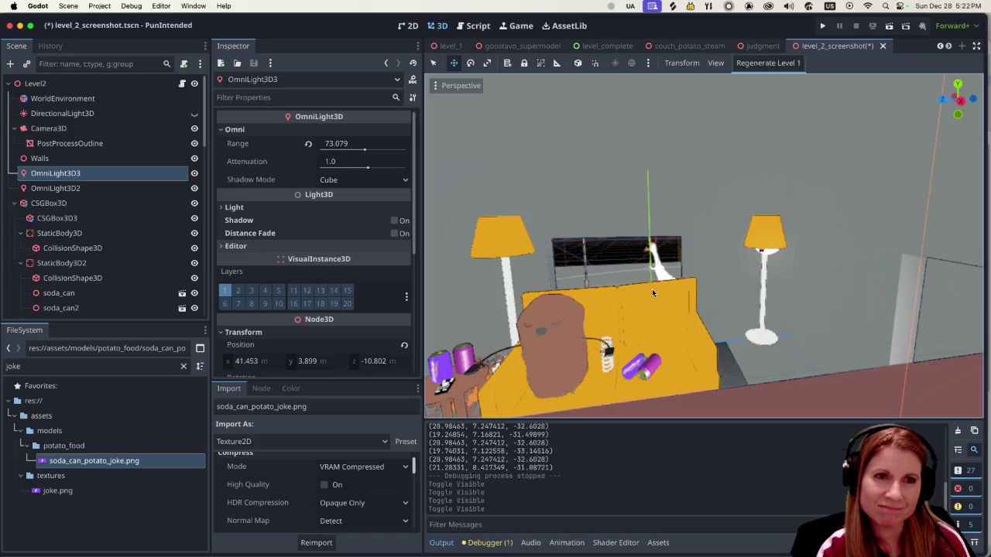
scroll(643, 292, down, 5)
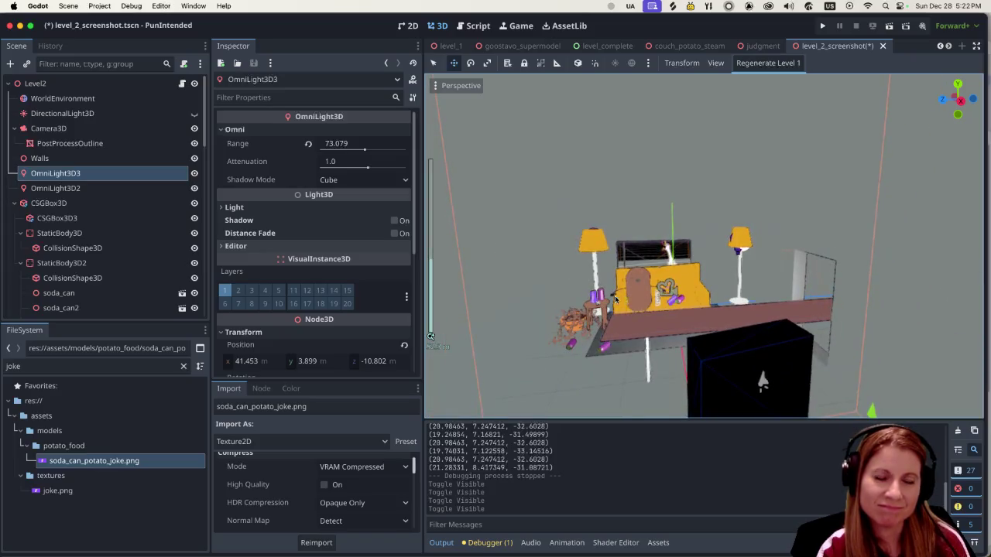
scroll(614, 299, up, 4)
scroll(612, 286, down, 2)
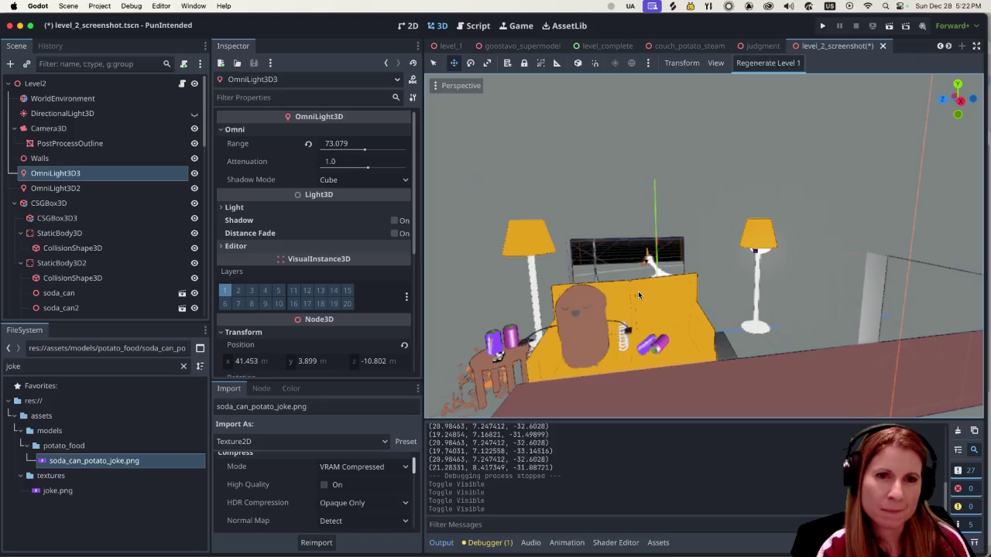
scroll(638, 293, up, 3)
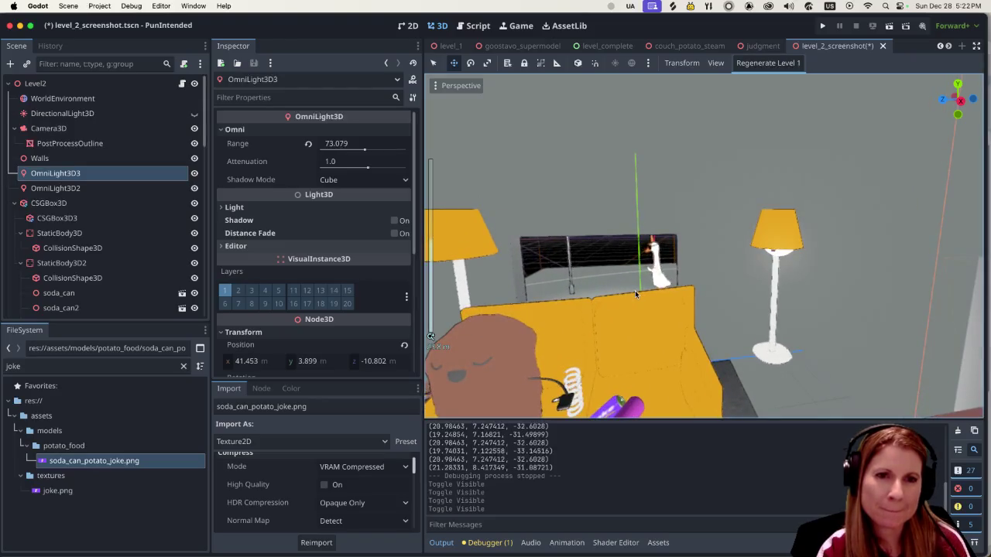
scroll(631, 294, down, 5)
click(468, 287)
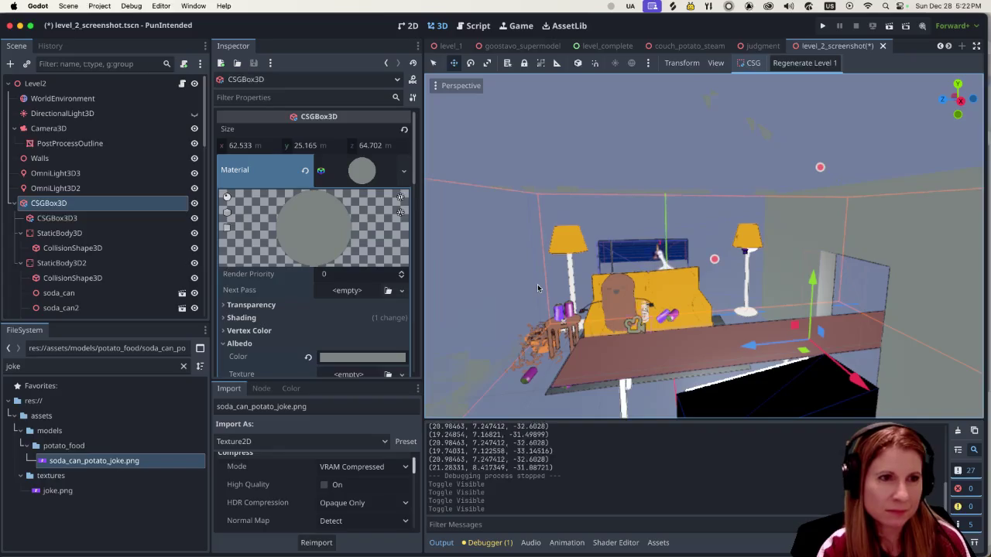
Inspect the material's Transparency section, keeping transparency Disabled.
click(223, 305)
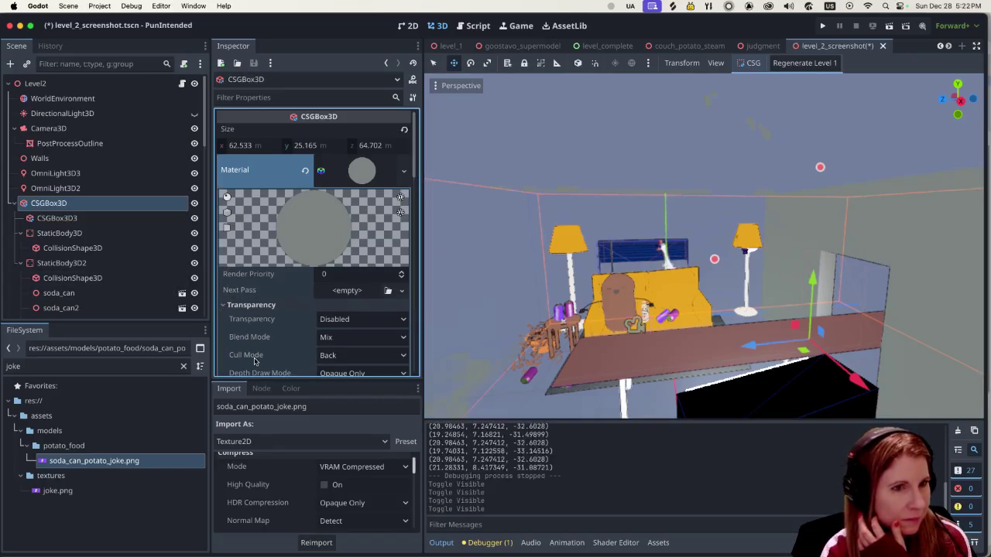
scroll(269, 332, down, 2)
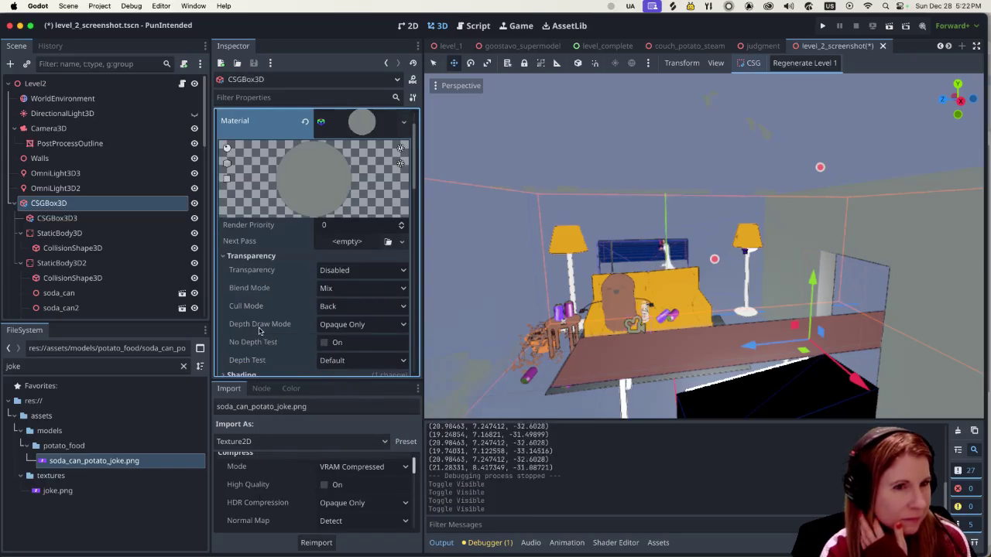
click(322, 271)
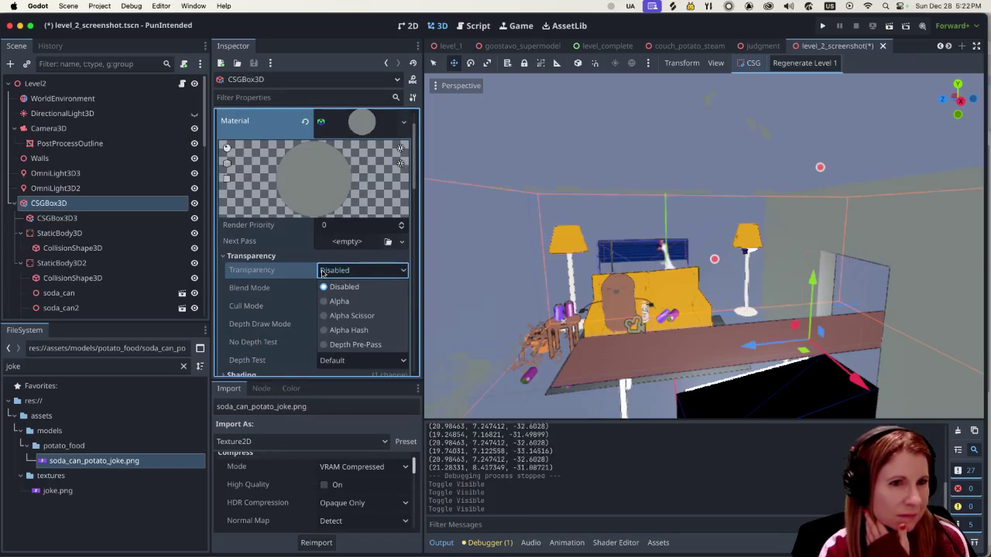
click(292, 250)
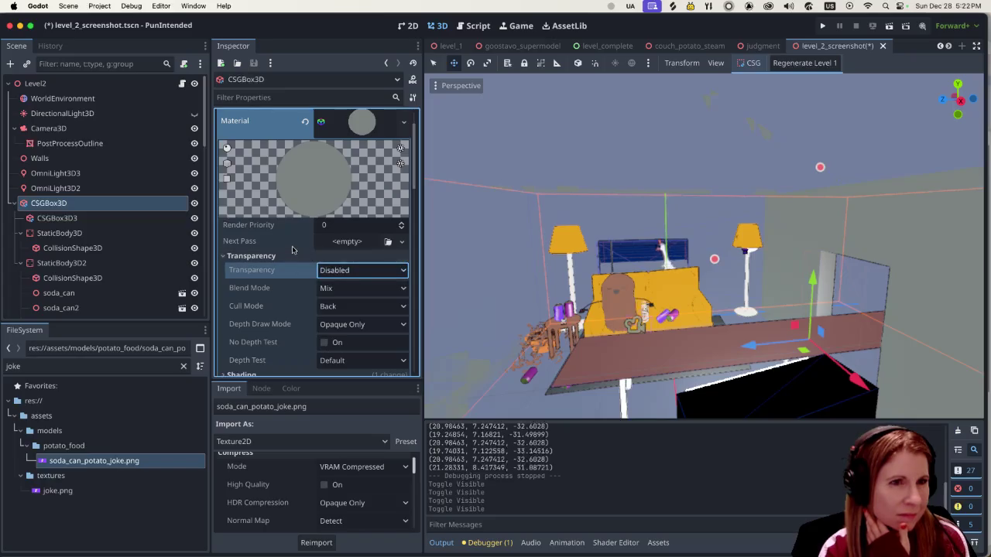
click(225, 256)
click(230, 268)
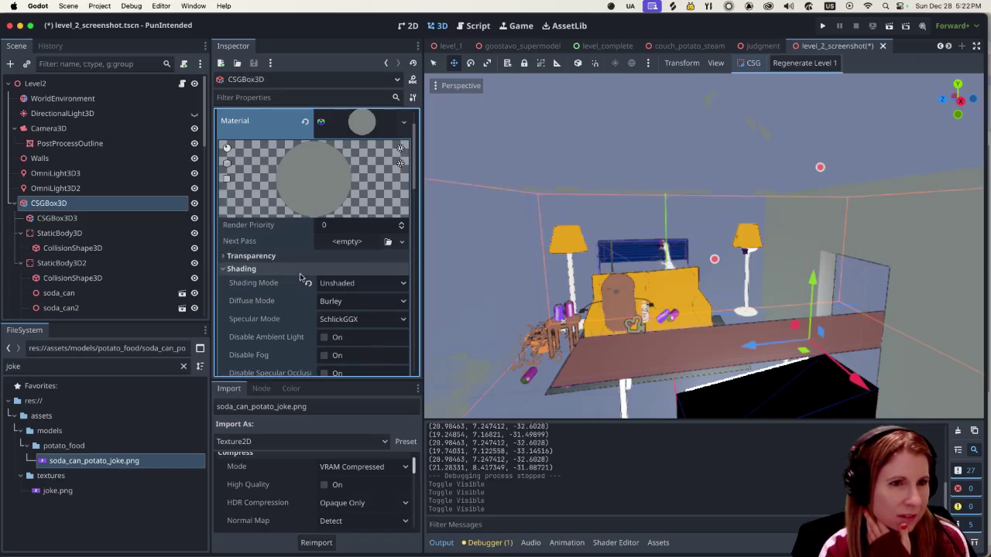
click(230, 268)
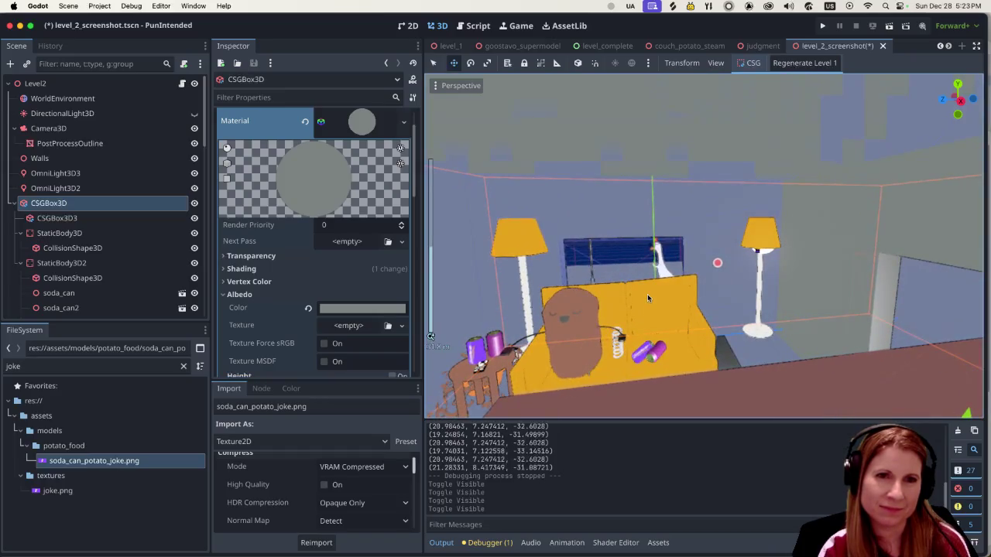
Change the CSGBox3D material's Shading Mode from Unshaded to Per-Pixel, then save and run the scene.
scroll(648, 294, down, 2)
scroll(648, 294, up, 3)
scroll(648, 296, down, 2)
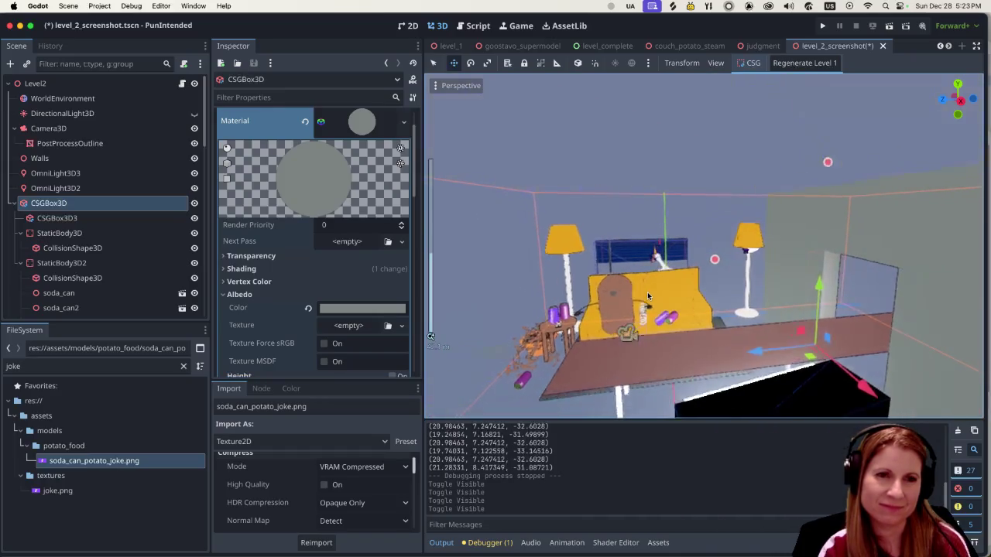
scroll(651, 295, up, 3)
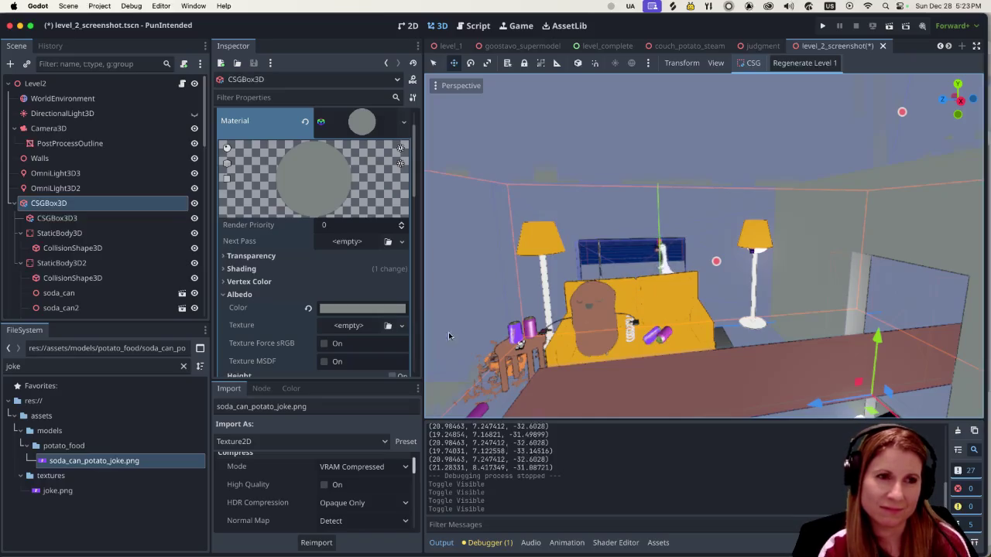
scroll(275, 304, down, 1)
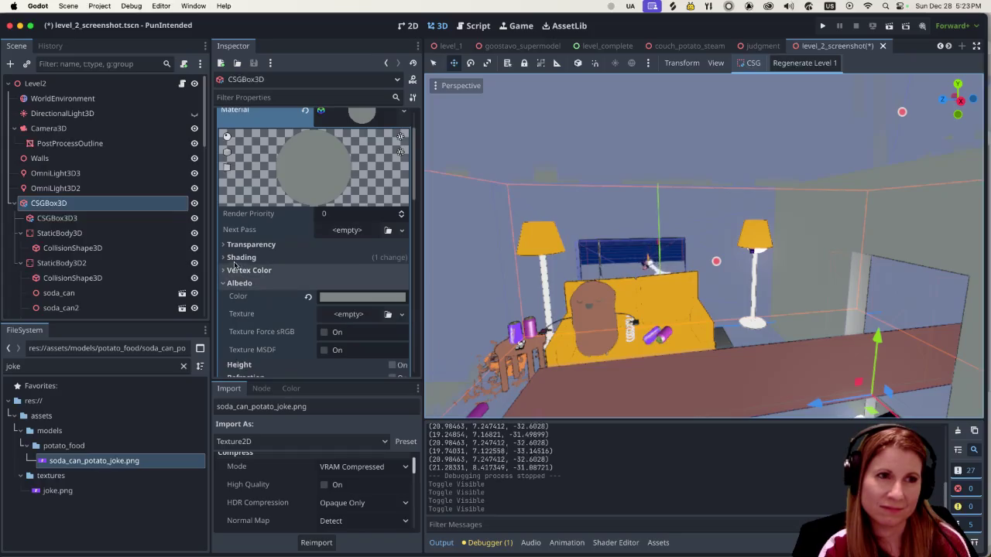
click(232, 258)
click(363, 275)
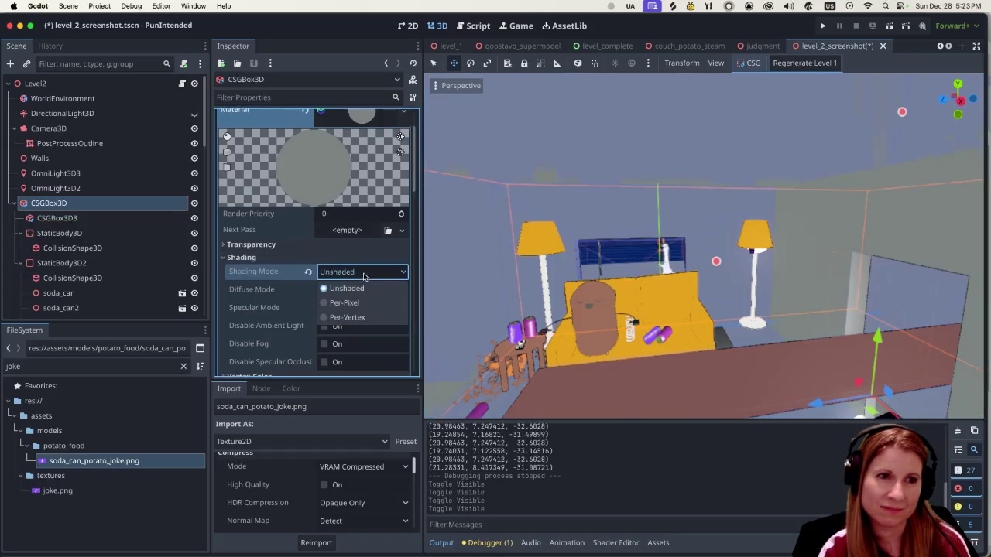
click(355, 302)
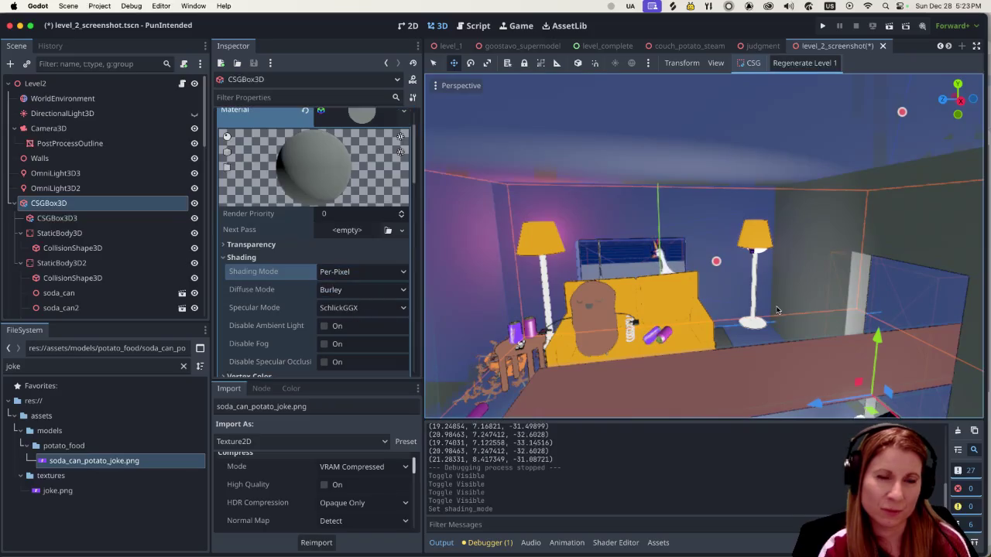
click(889, 25)
key(super+r)
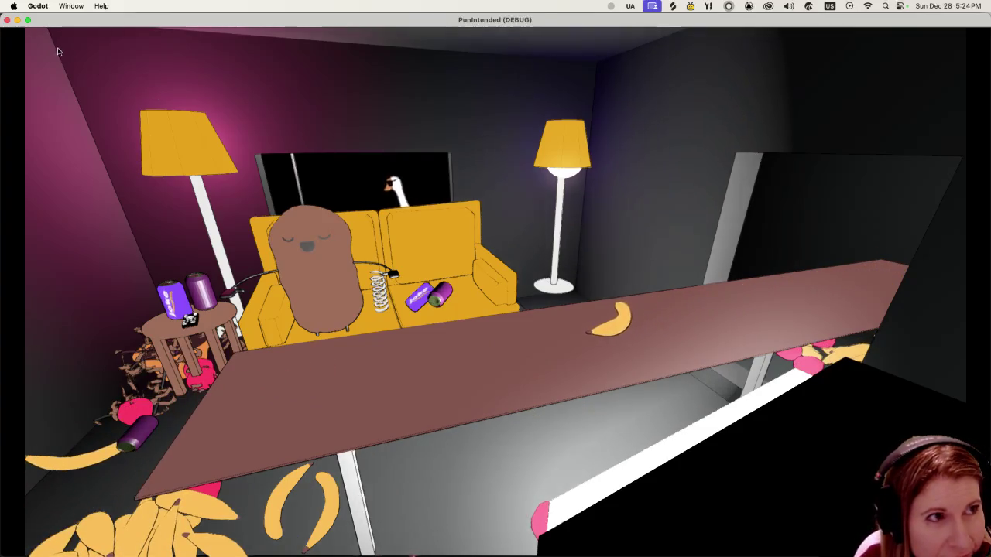
Close the PunIntended debug game once the bananas have piled onto the living-room floor.
click(7, 19)
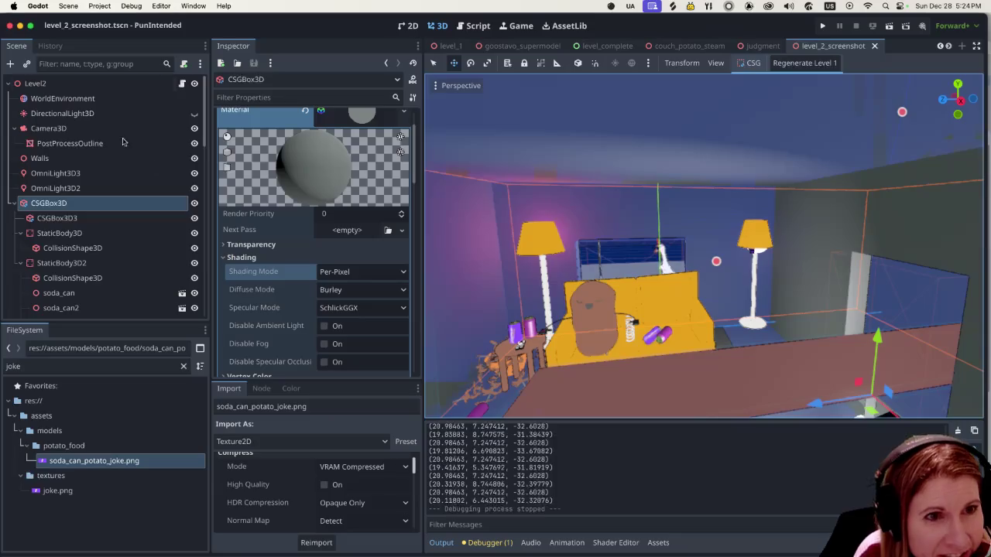
Switch the material to Per-Vertex shading and expand CSGBox3D2's material settings.
click(363, 272)
click(340, 319)
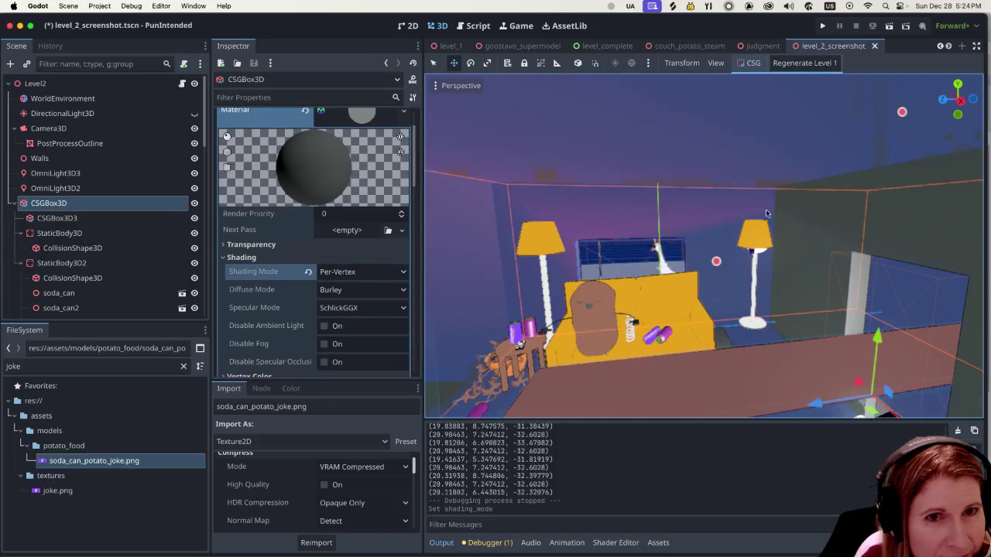
click(828, 231)
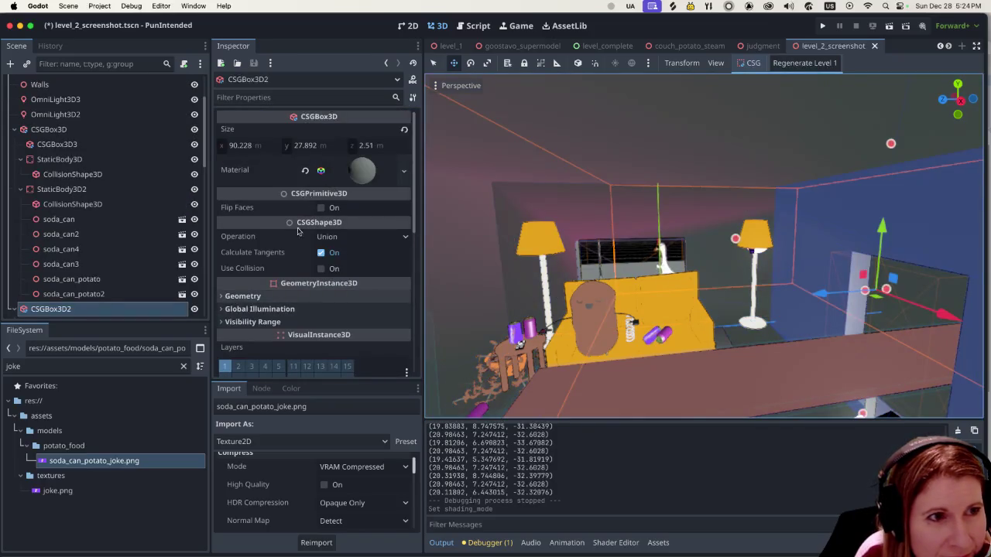
mouse_move(268, 245)
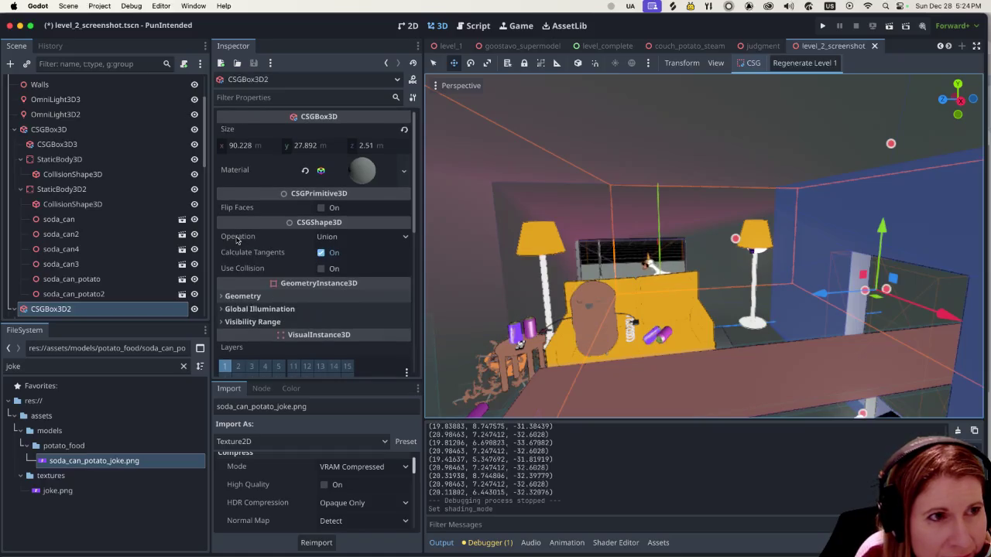
mouse_move(238, 238)
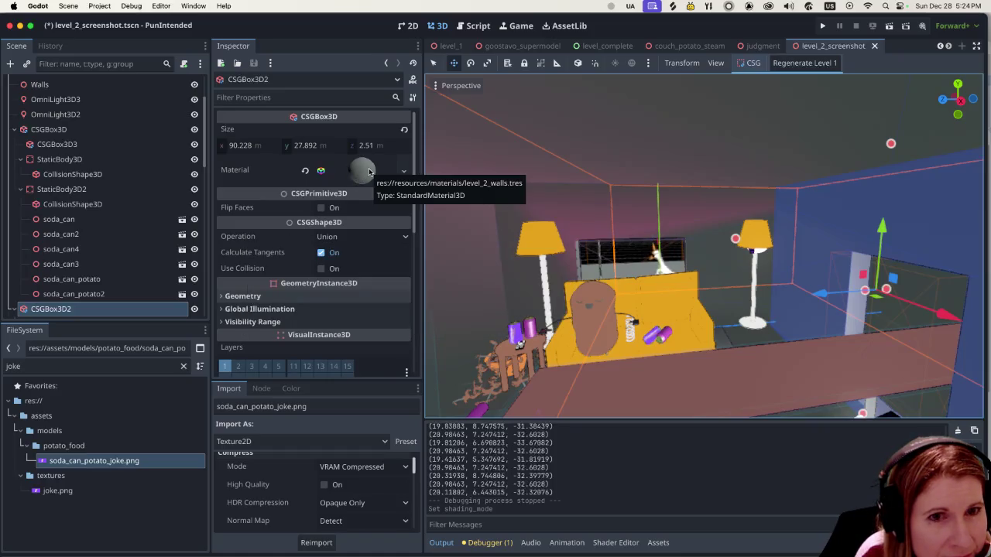
click(370, 172)
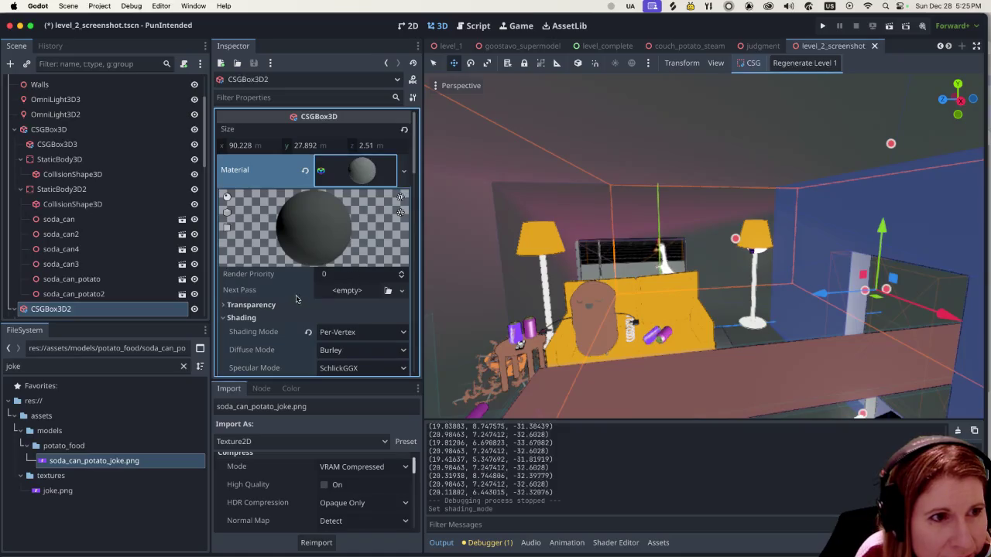
Set CSGBox3D2's Specular Mode to Toon, keeping Per-Vertex shading, then save and run the scene.
click(348, 332)
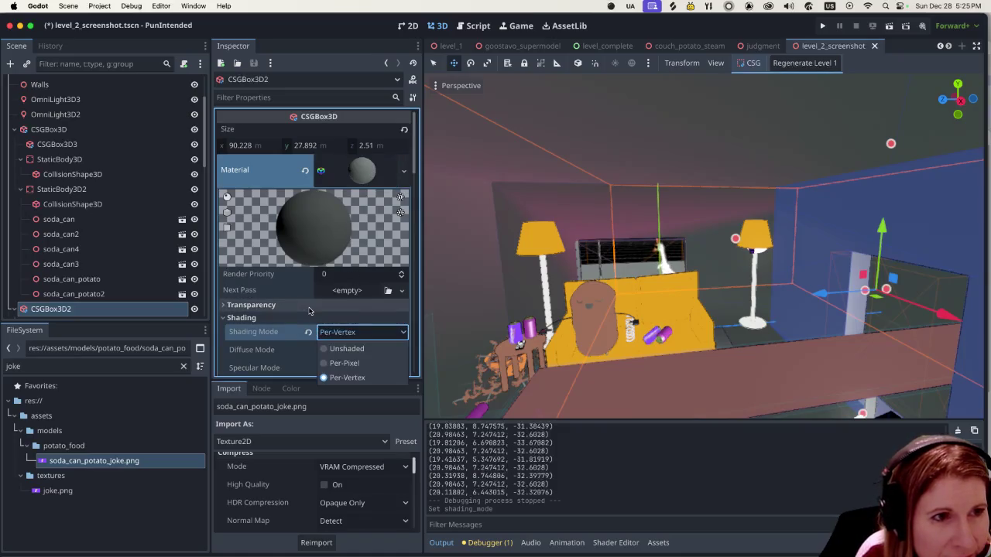
click(309, 311)
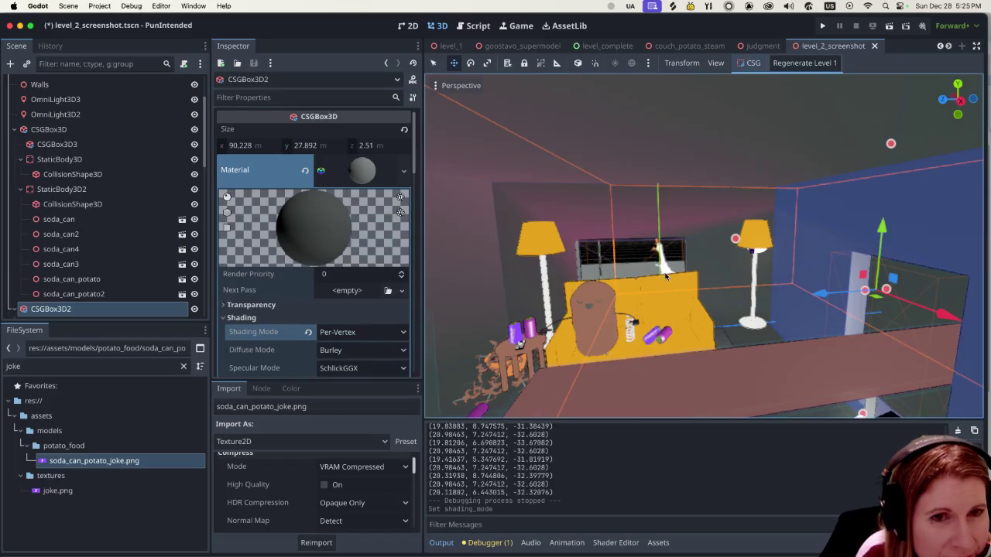
scroll(348, 325, down, 2)
click(335, 322)
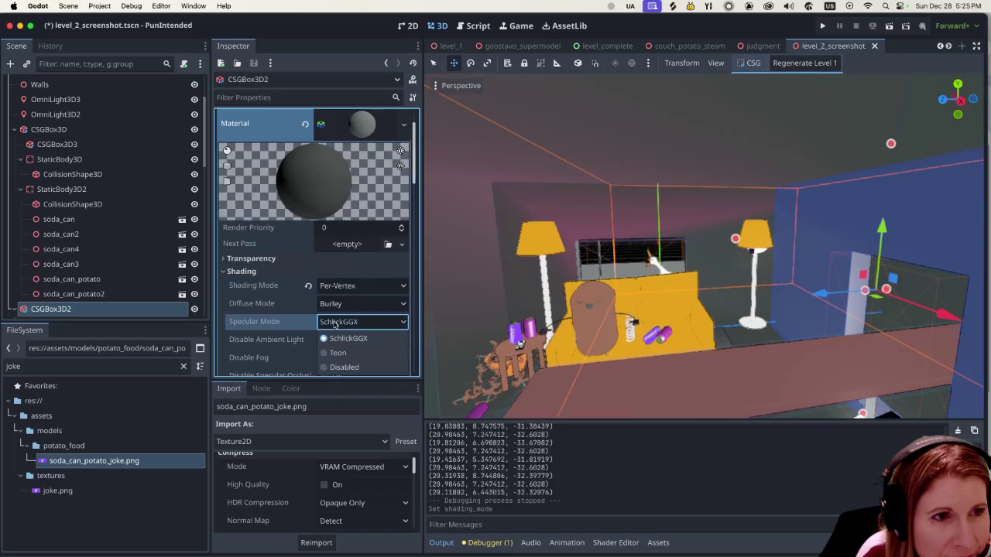
click(339, 353)
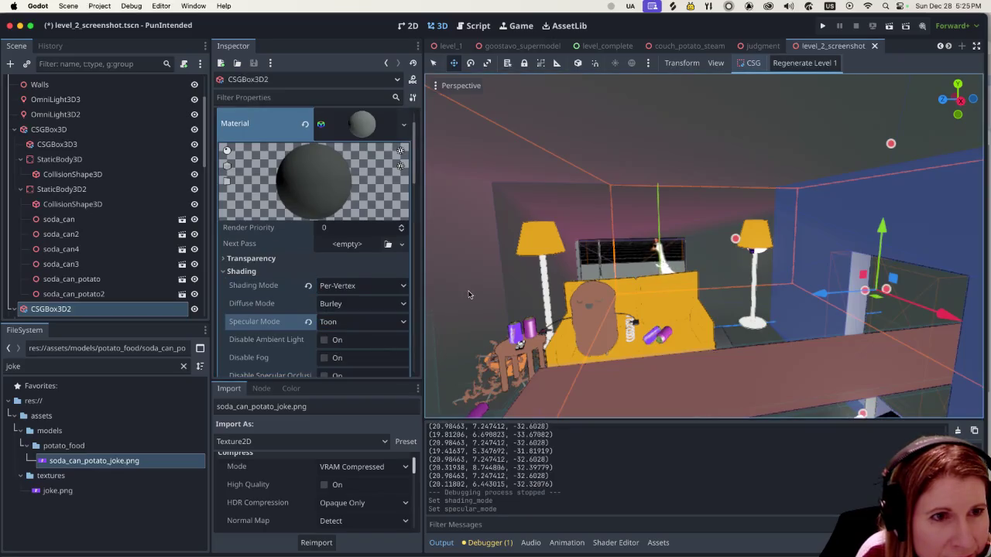
click(437, 303)
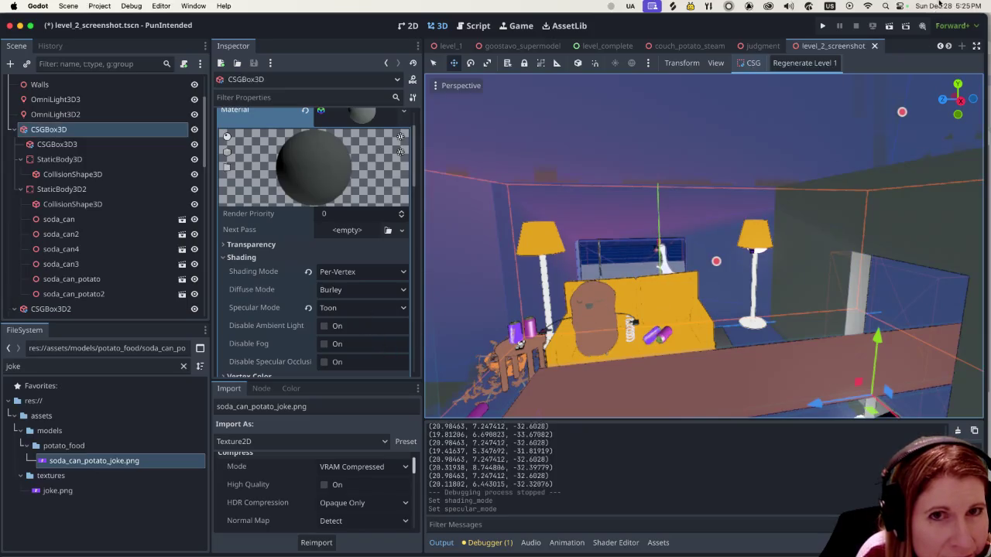
click(888, 25)
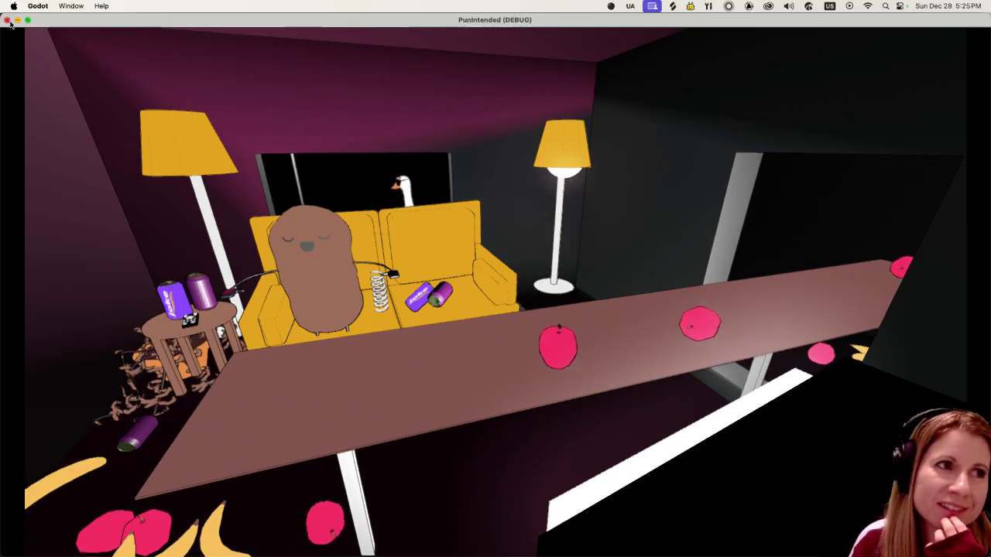
key(super+q)
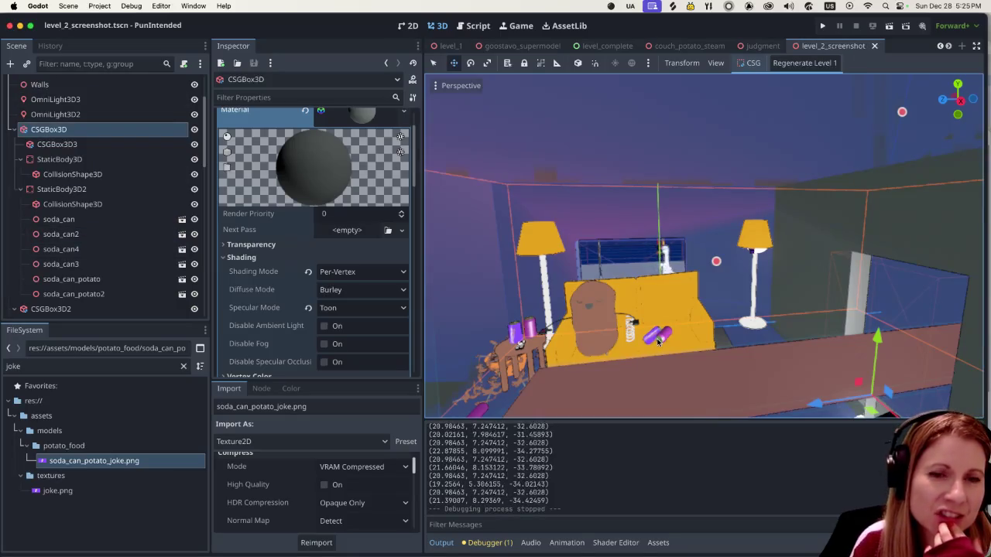
scroll(659, 341, up, 2)
drag(613, 358, 654, 352)
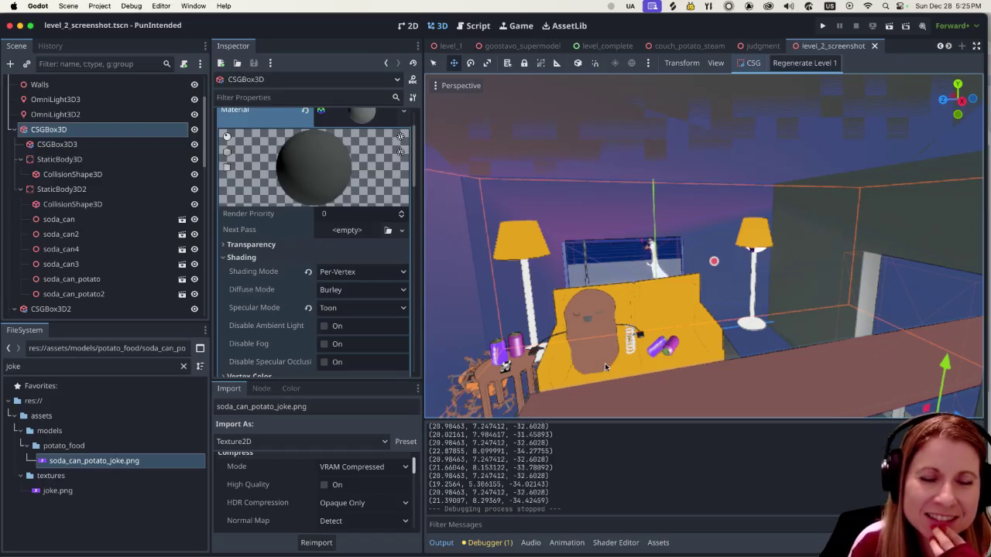
scroll(605, 363, down, 2)
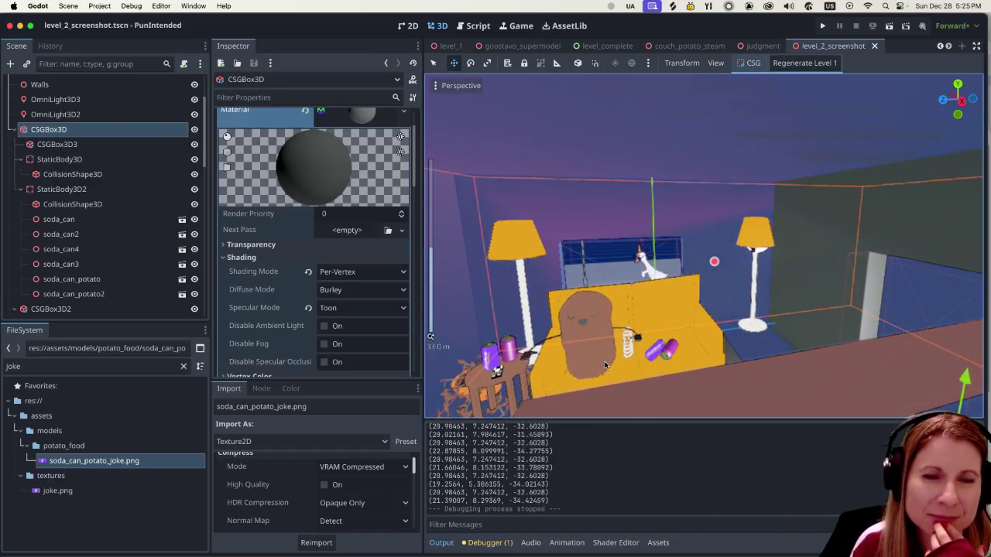
scroll(606, 364, up, 3)
scroll(601, 362, down, 3)
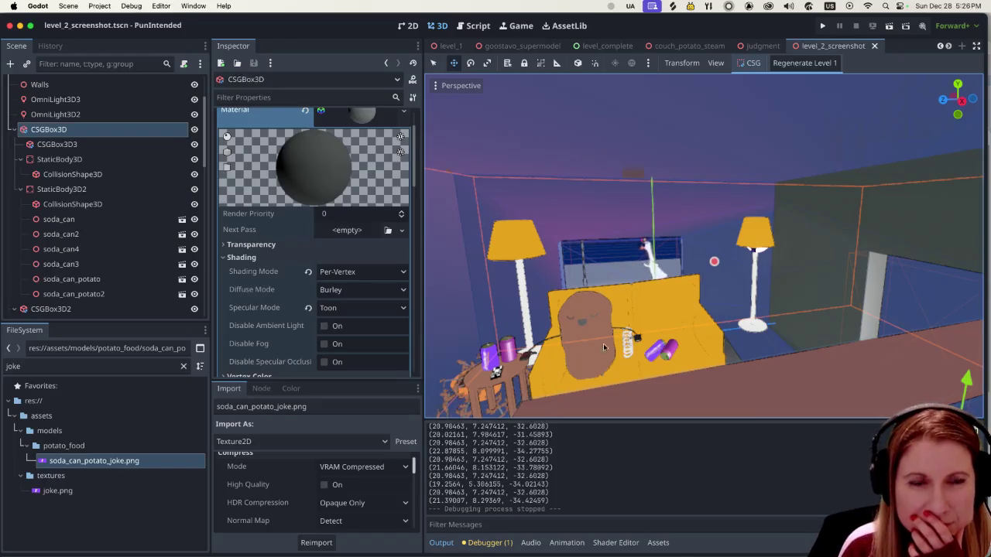
scroll(767, 278, down, 3)
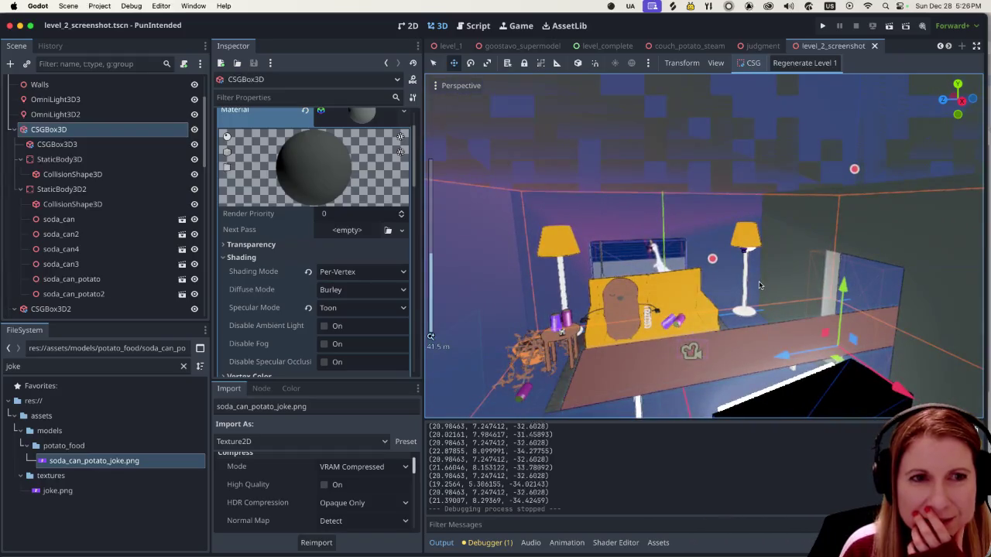
scroll(760, 286, up, 3)
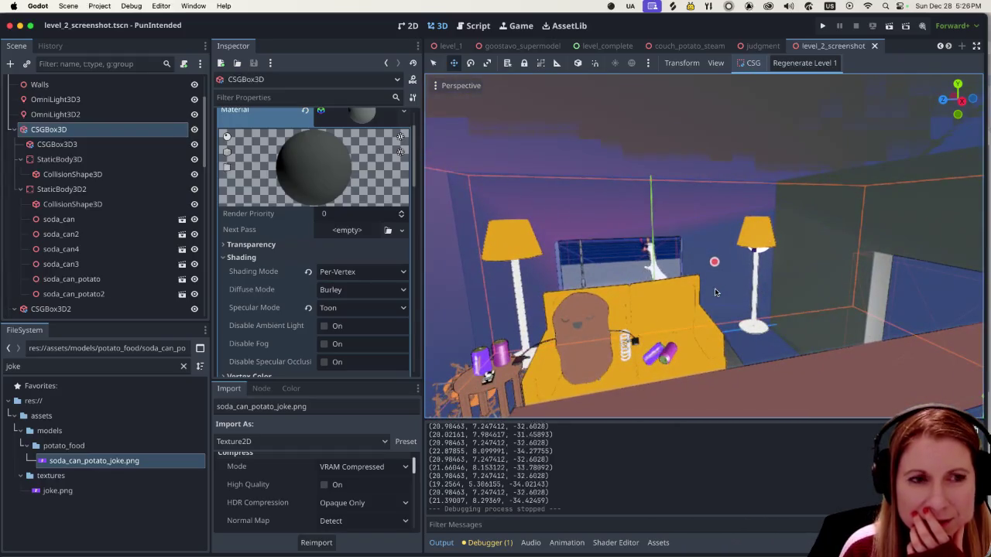
scroll(716, 293, down, 2)
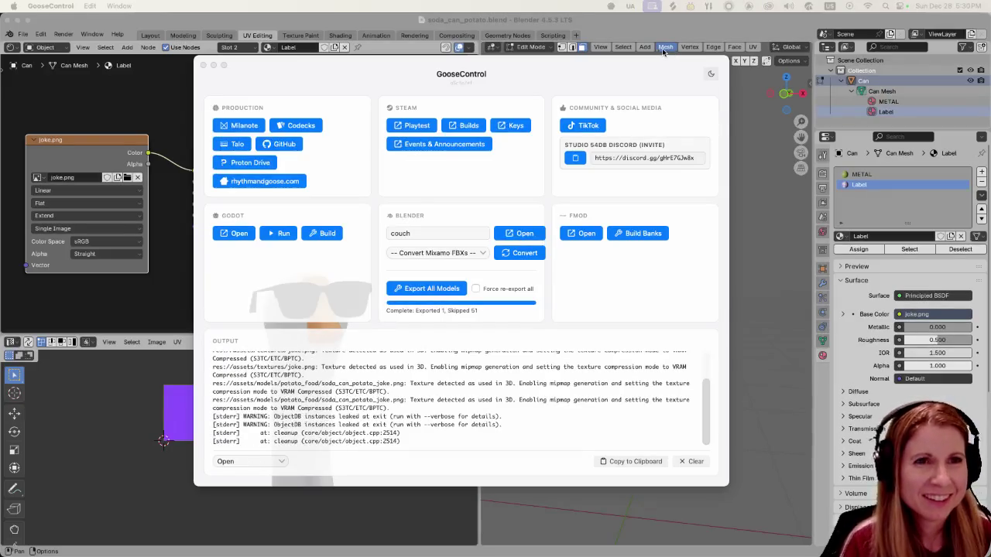
Cycle through the open windows until GitHub Desktop's punintended history is in front.
click(697, 48)
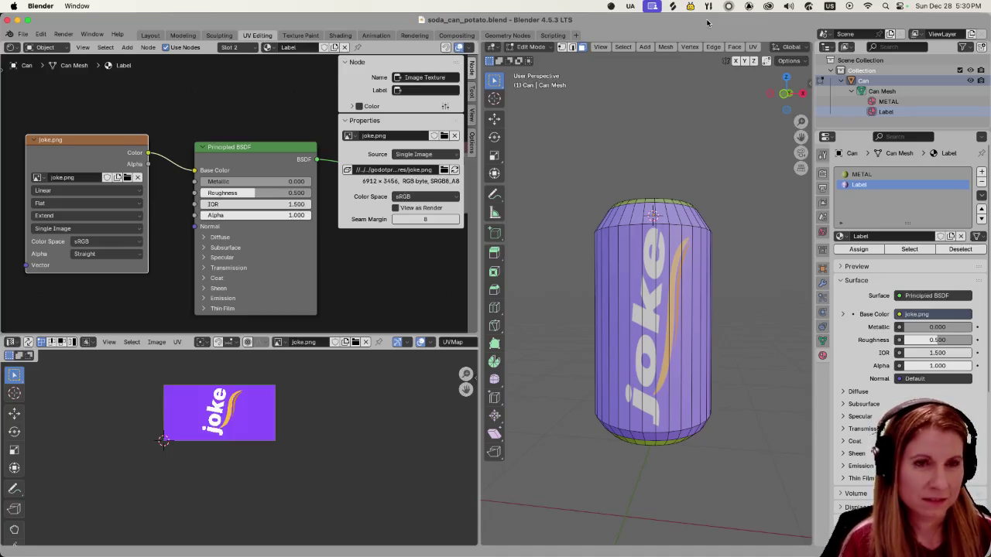
key(super+Tab)
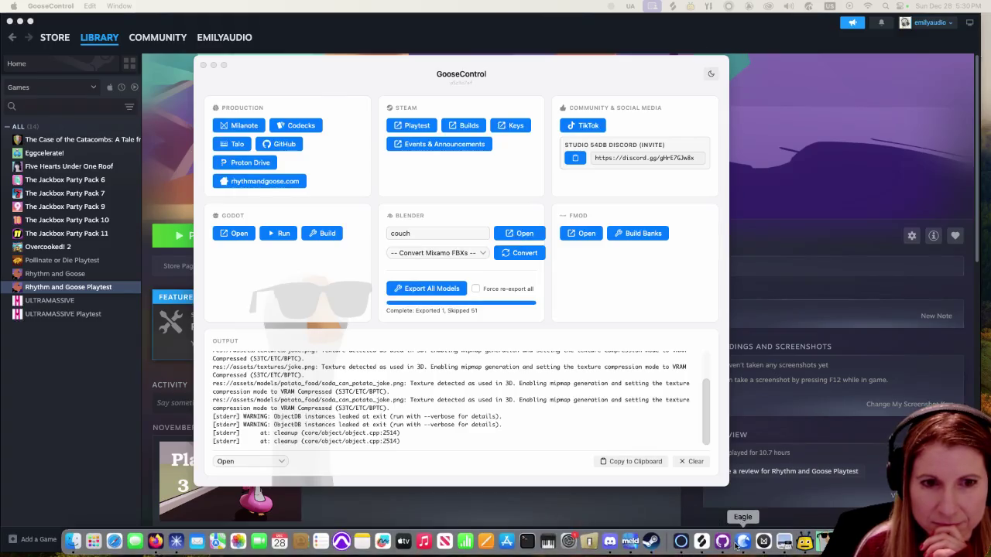
click(721, 549)
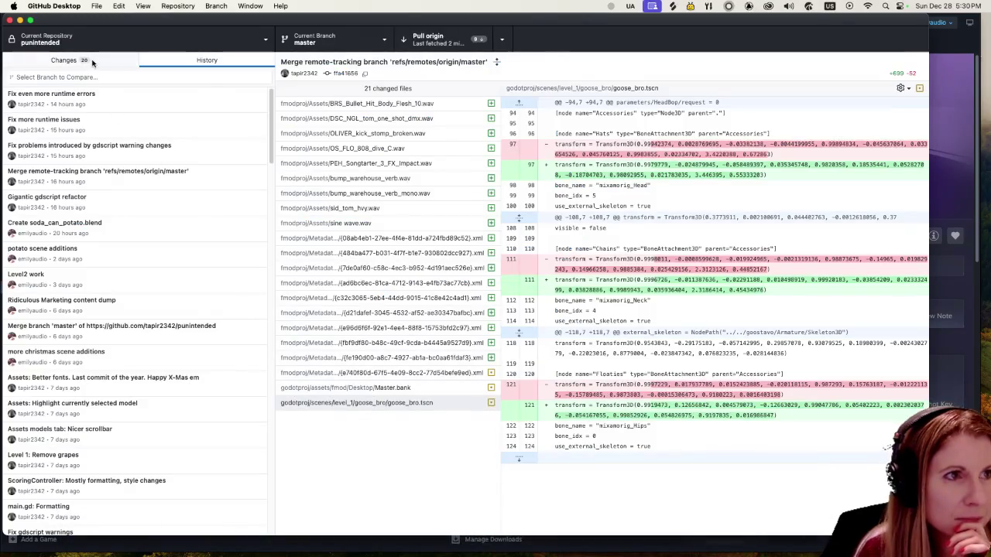
Discard the changes to soda_can_potato_joke.png, leaving 19 changed files.
click(82, 63)
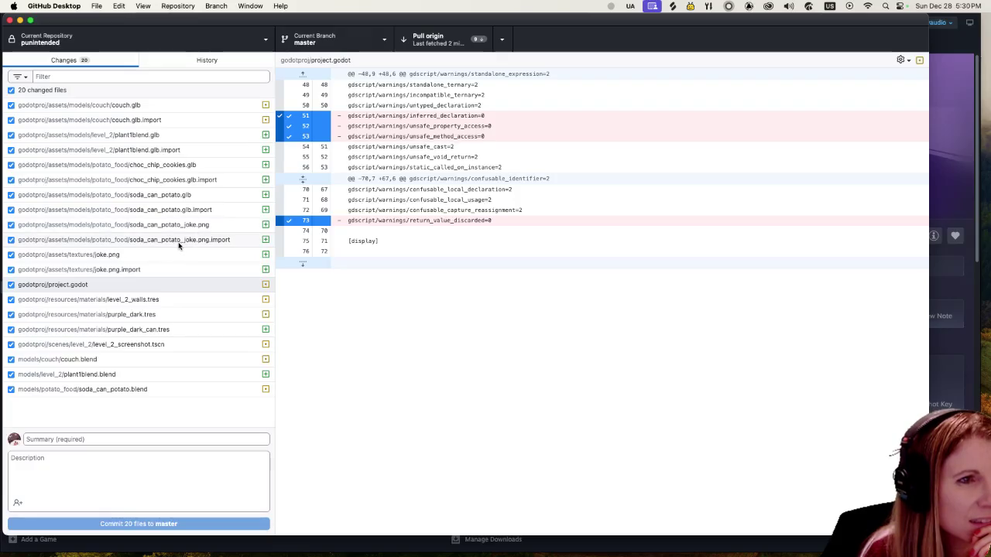
click(223, 226)
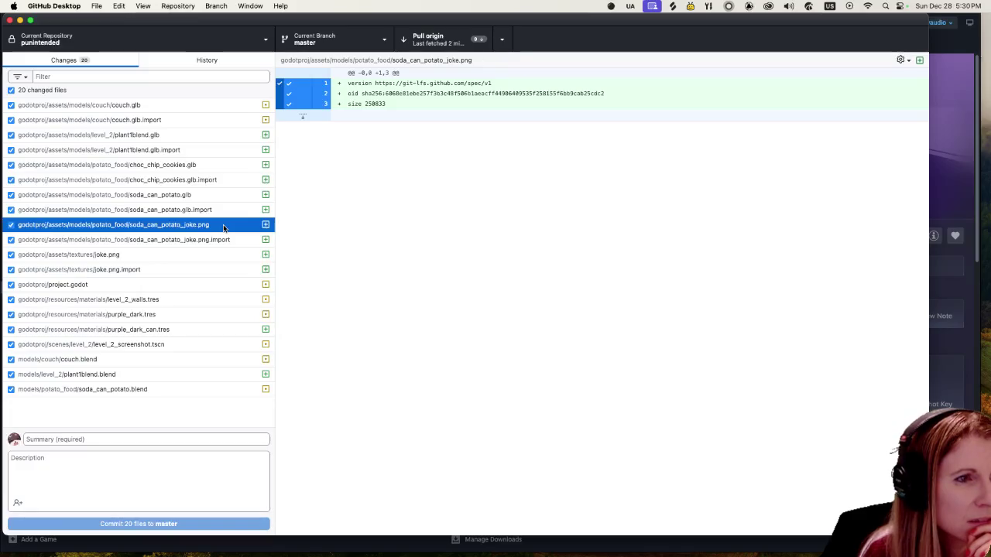
right_click(223, 226)
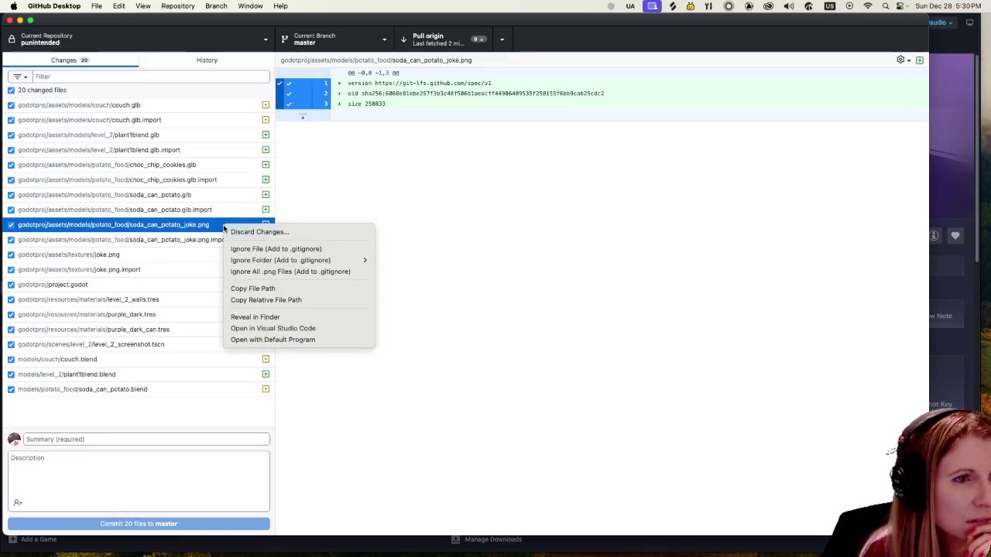
click(232, 231)
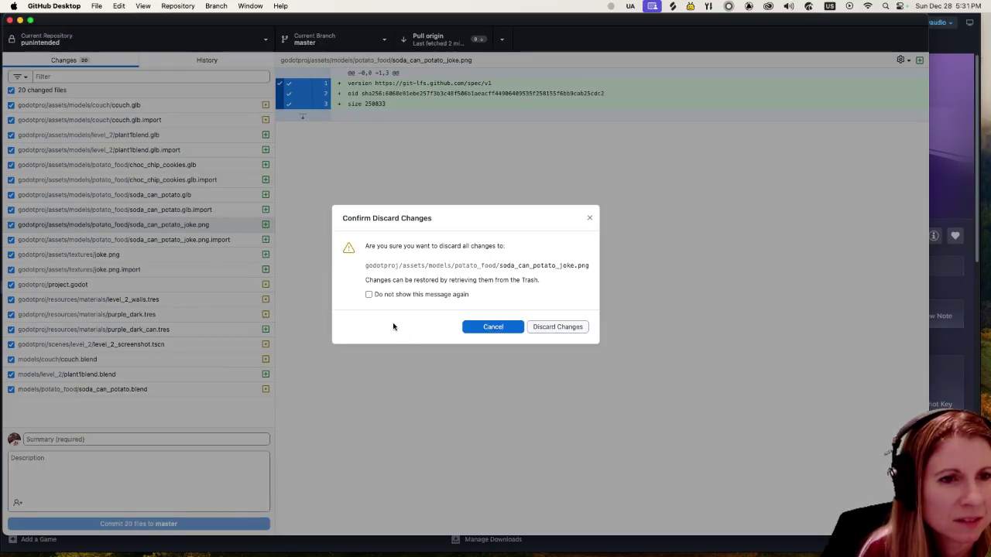
click(556, 328)
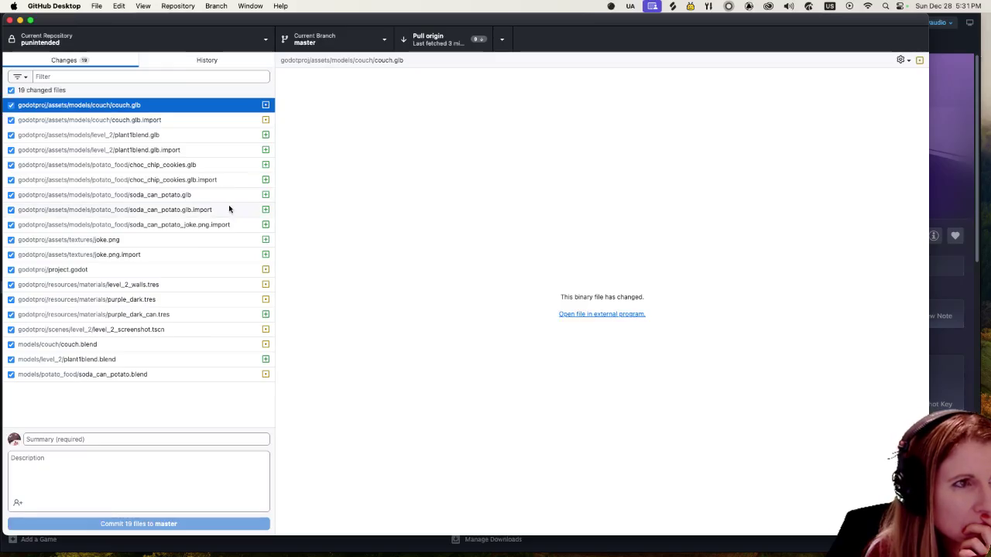
click(232, 64)
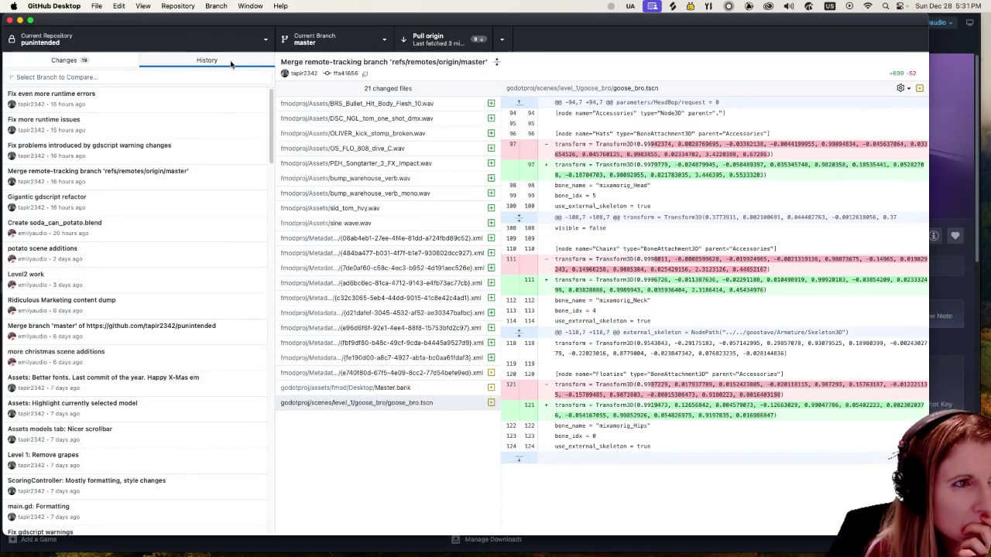
Review the textures/joke.png diff, then switch to the skribbl.io home page in the browser.
click(118, 64)
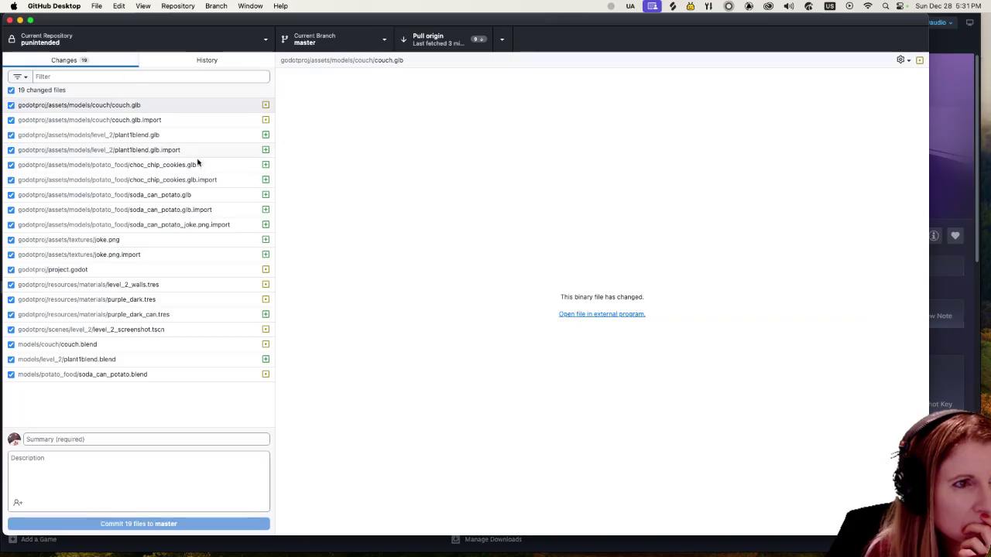
click(156, 240)
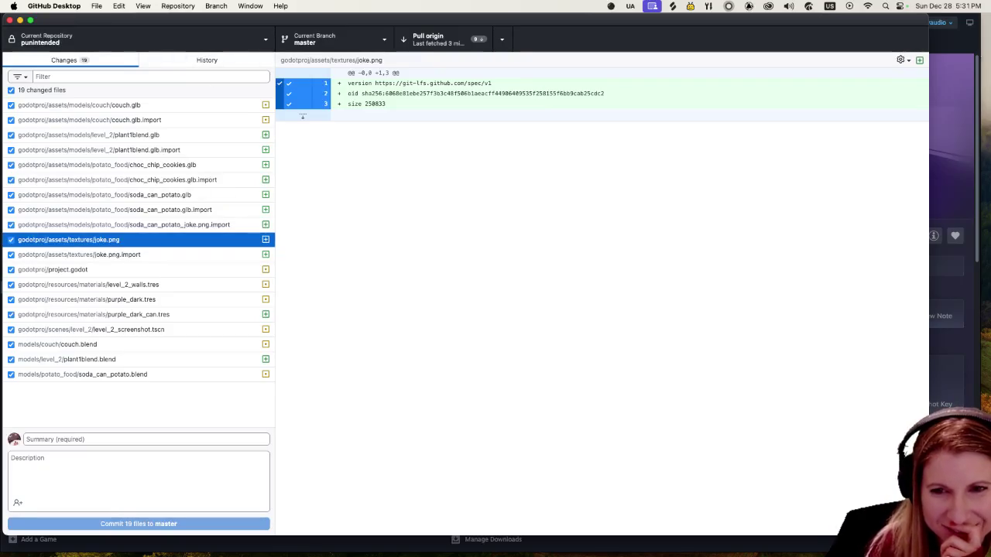
key(super+Tab)
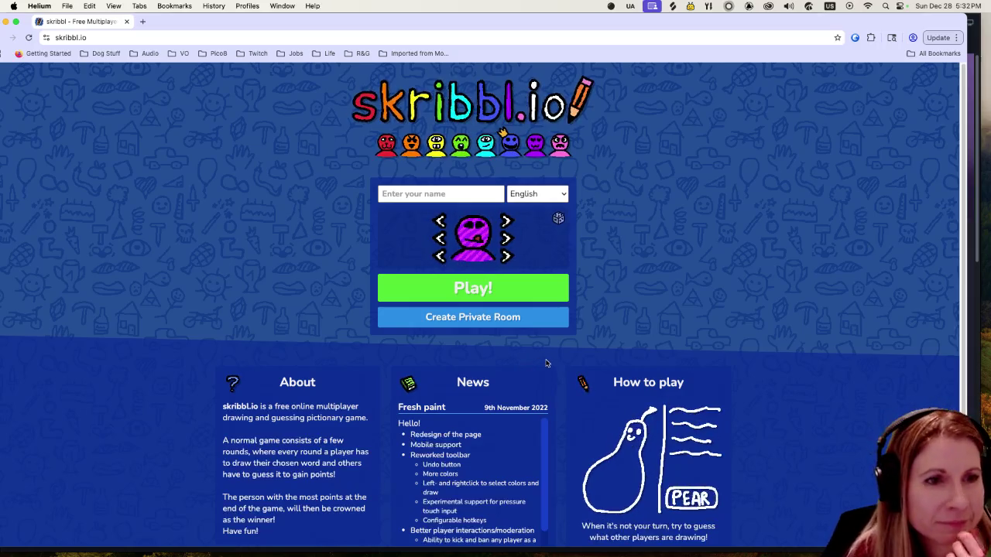
click(479, 197)
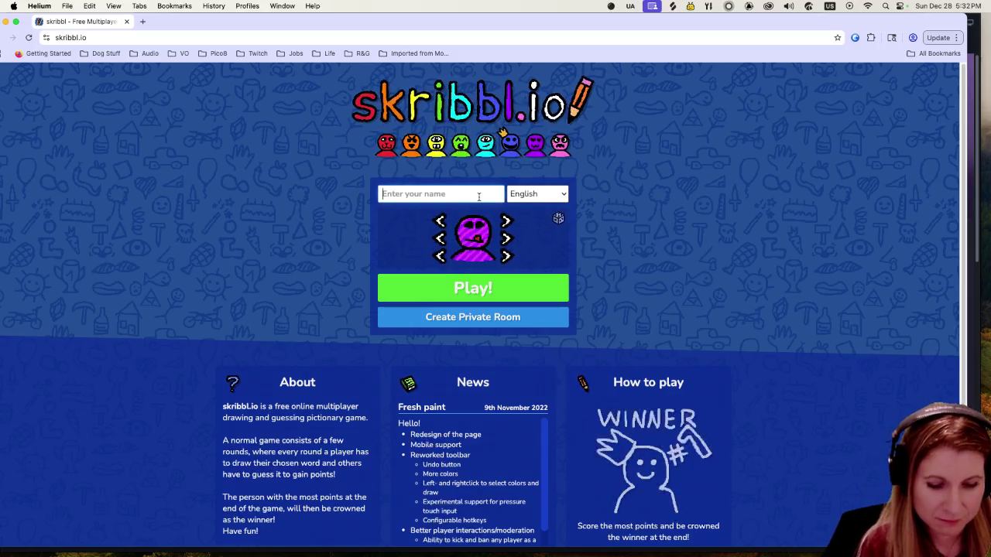
Enter a player name, create a private skribbl.io room, and copy its invite link.
text(emaudio)
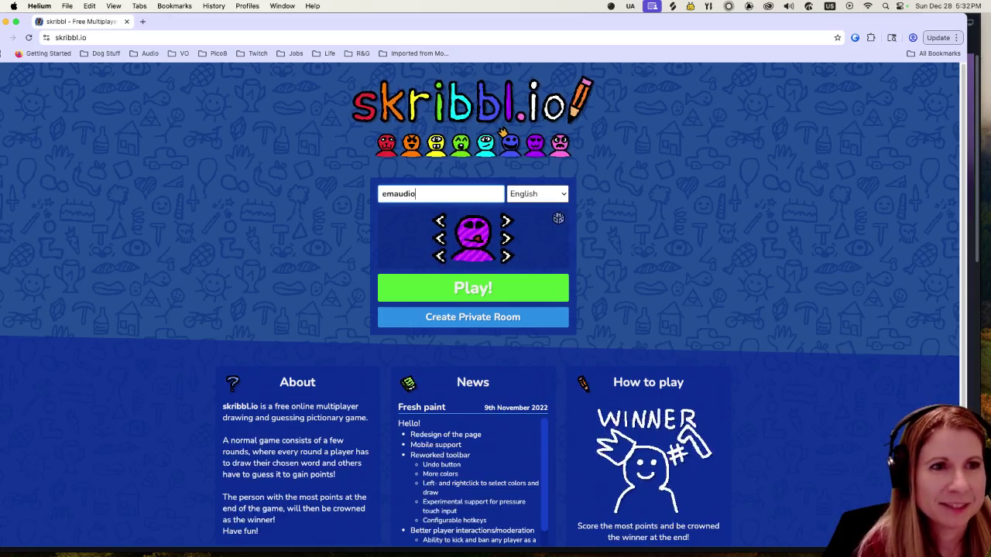
click(494, 319)
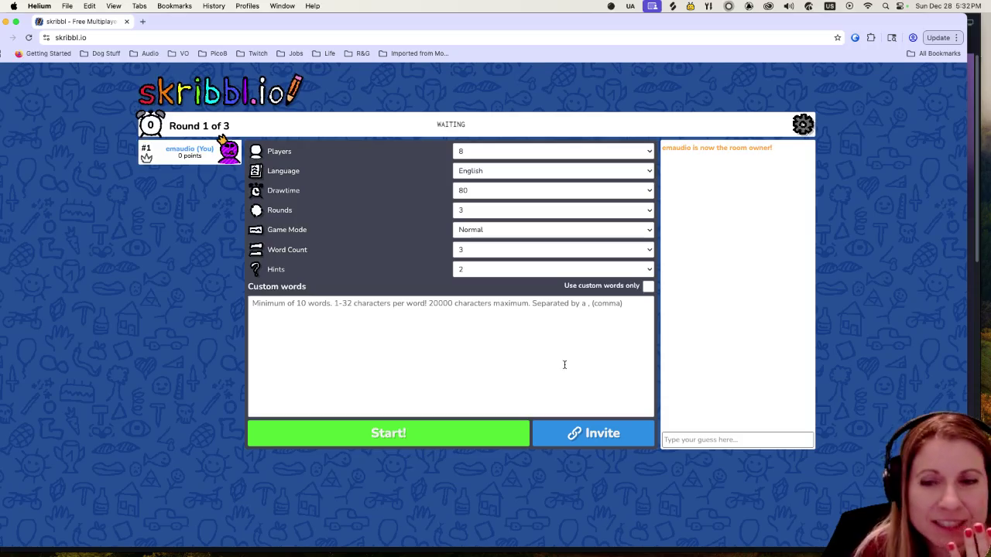
click(620, 438)
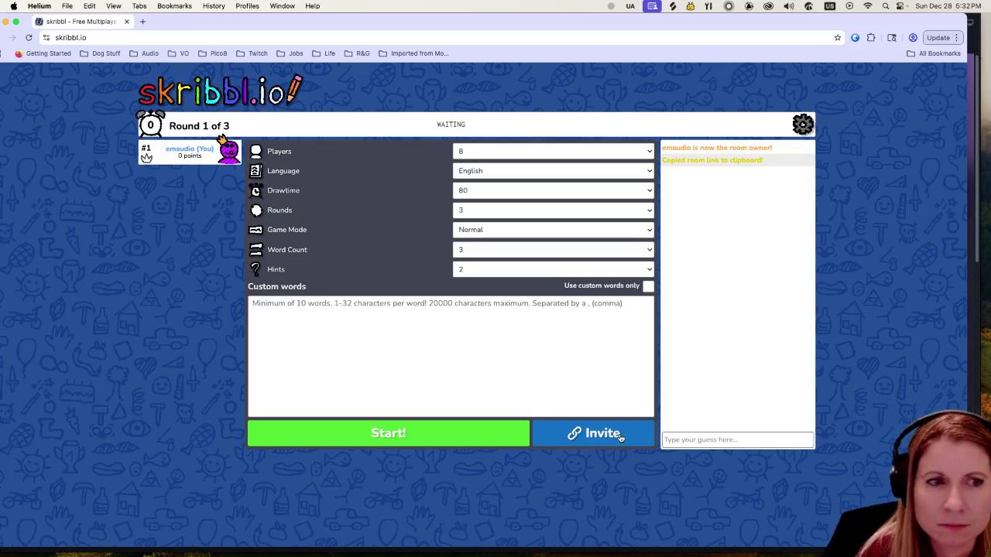
Recopy the invite link and raise the player limit to 10, keeping Normal game mode.
click(621, 438)
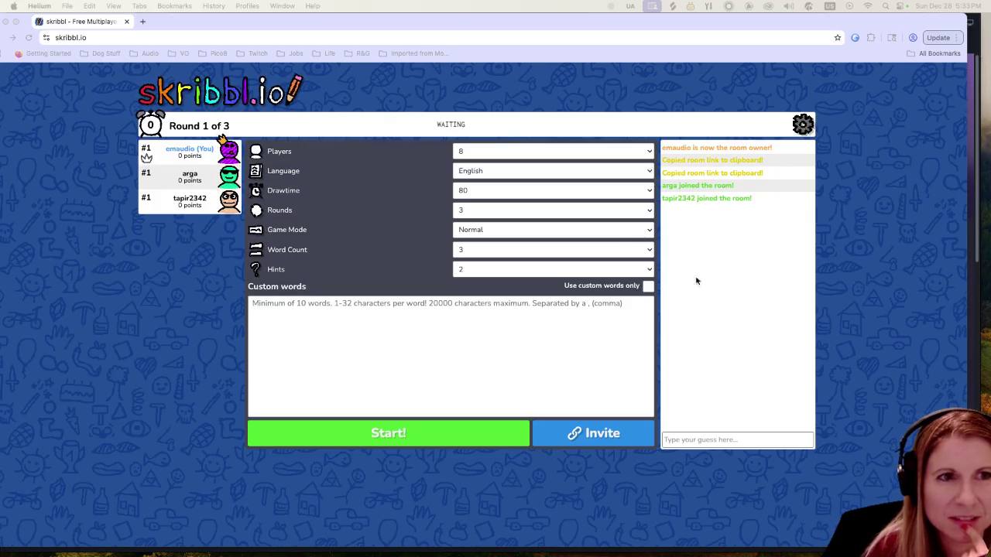
click(485, 155)
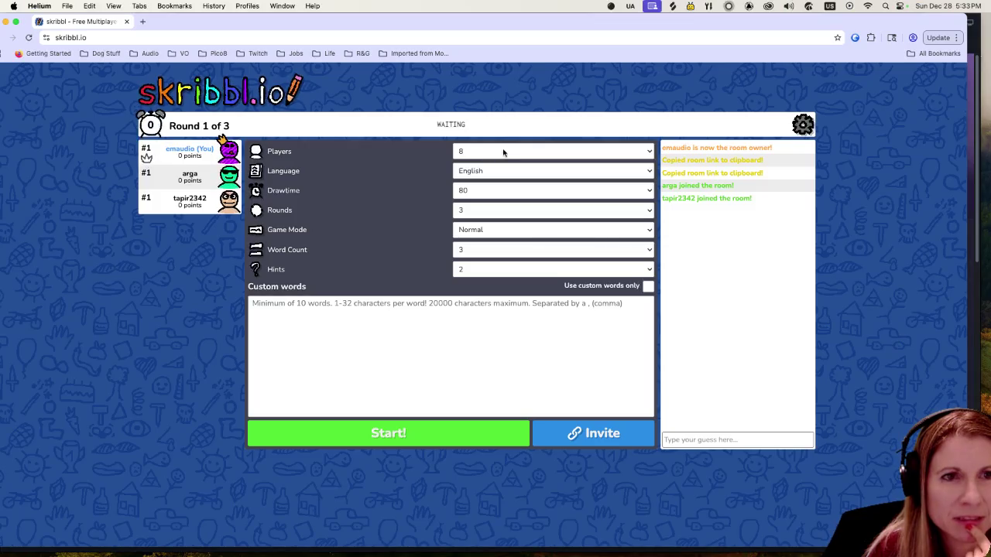
click(504, 152)
click(495, 183)
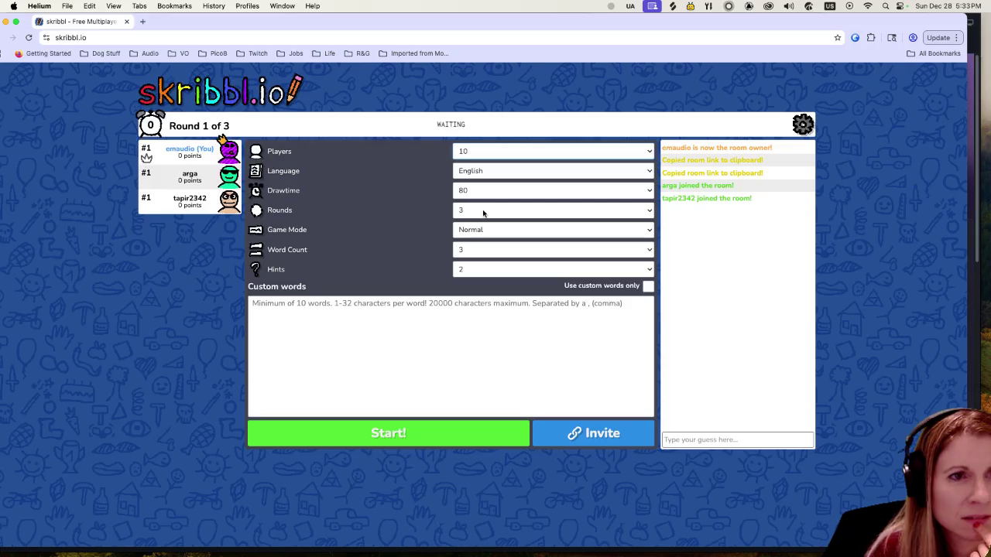
click(505, 232)
click(507, 230)
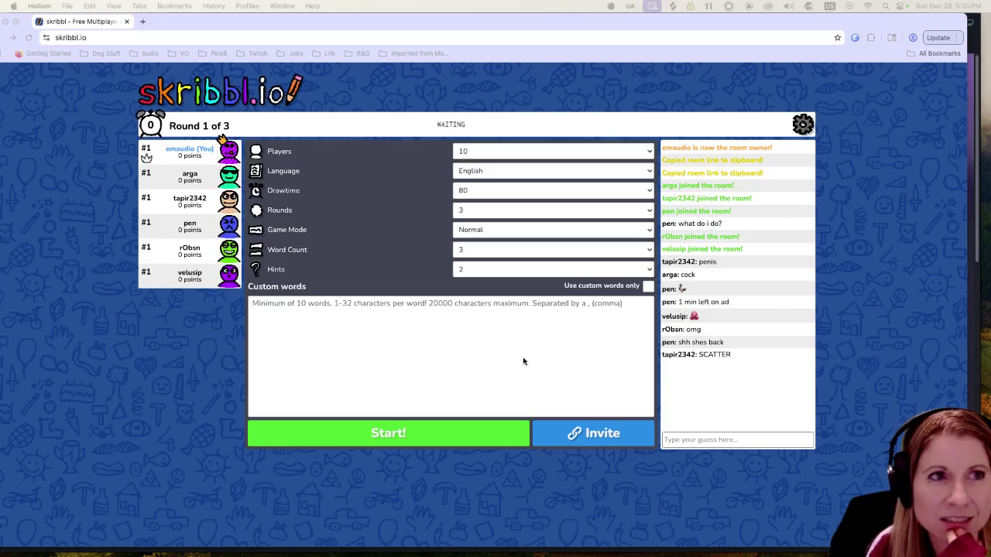
Move the Helium browser aside to expose GitHub Desktop's 19 changed files.
mouse_move(286, 31)
mouse_down()
mouse_move(449, 85)
mouse_move(990, 31)
mouse_up()
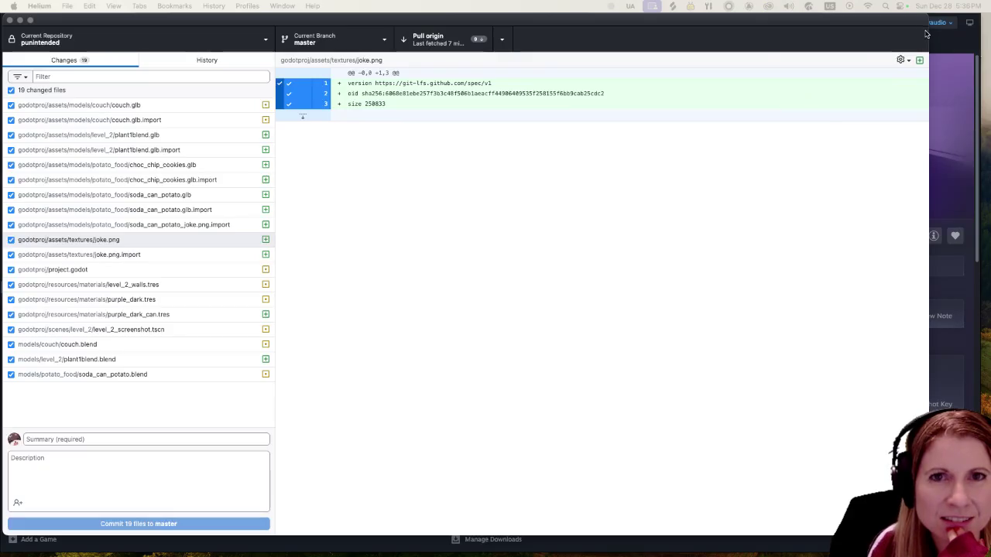
Leave GitHub Desktop and start the seven-player skribbl.io game, beginning Round 1 of 3.
click(944, 45)
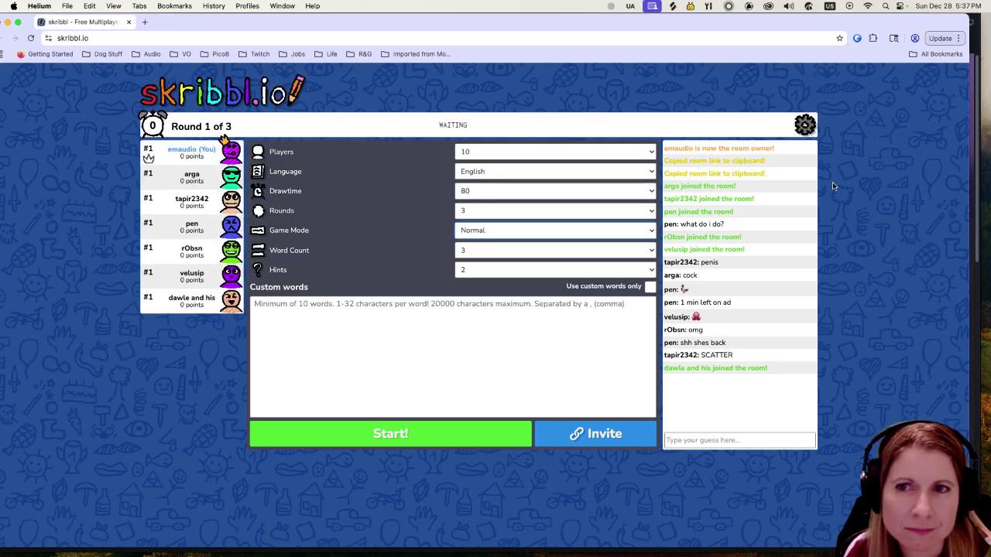
click(482, 434)
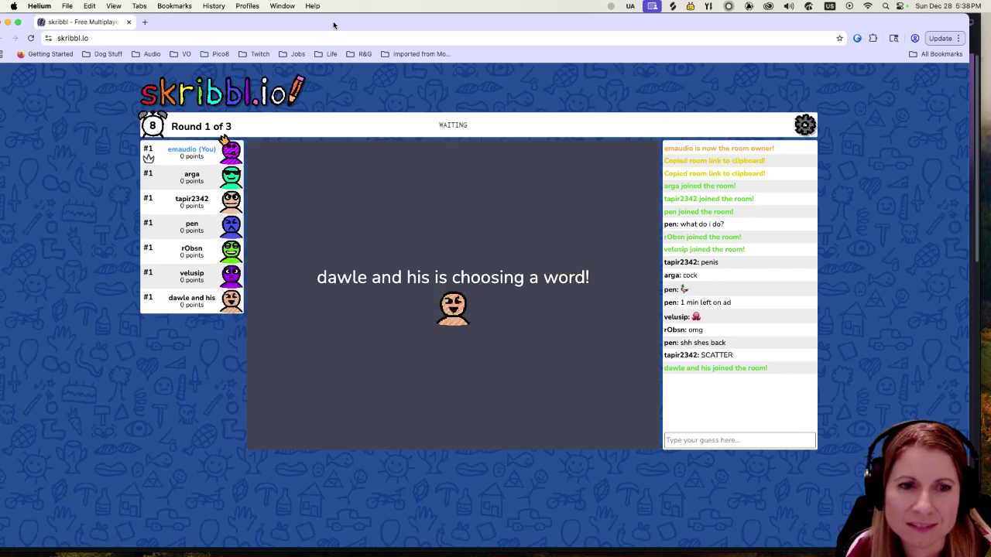
Put the cursor in the guess box, ready to guess another player's six-letter word.
click(753, 440)
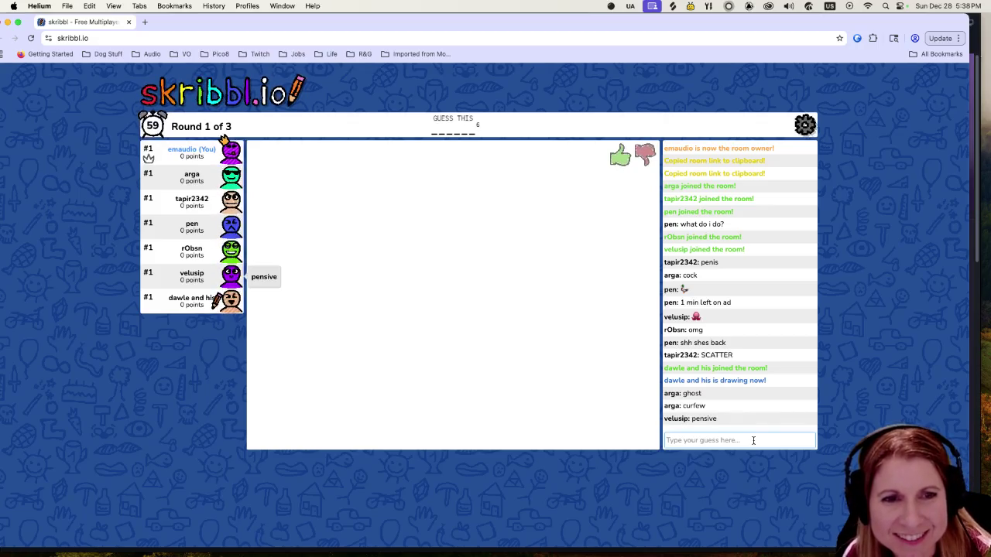
click(751, 440)
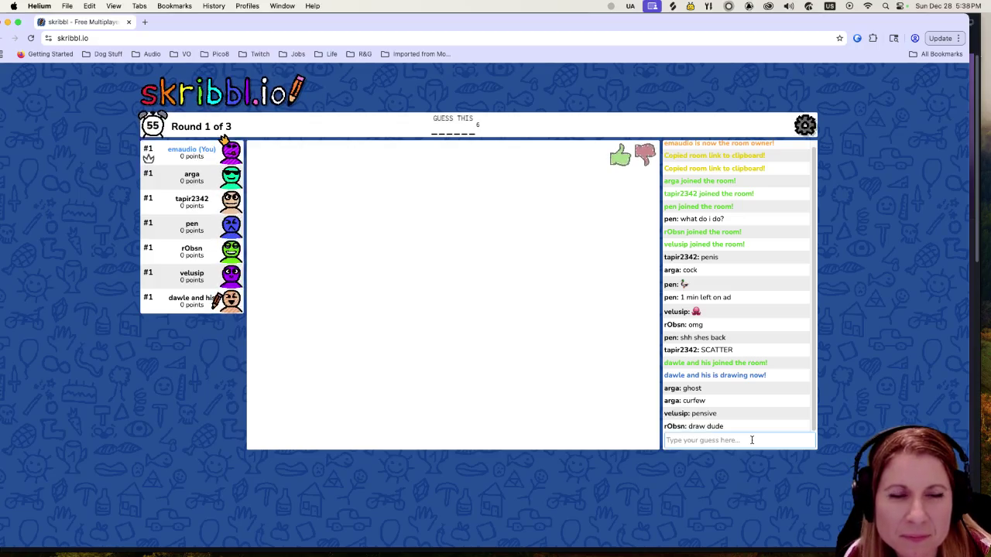